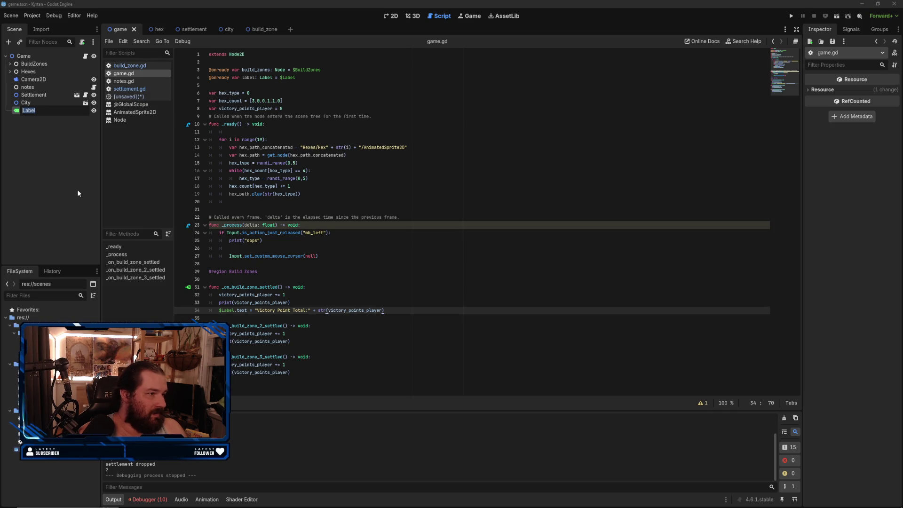
text(Victo)
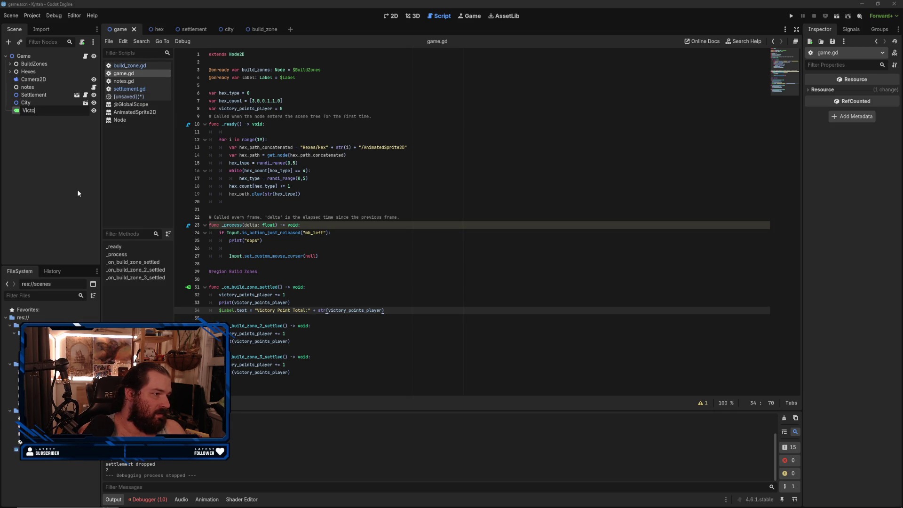
text(ryPointC)
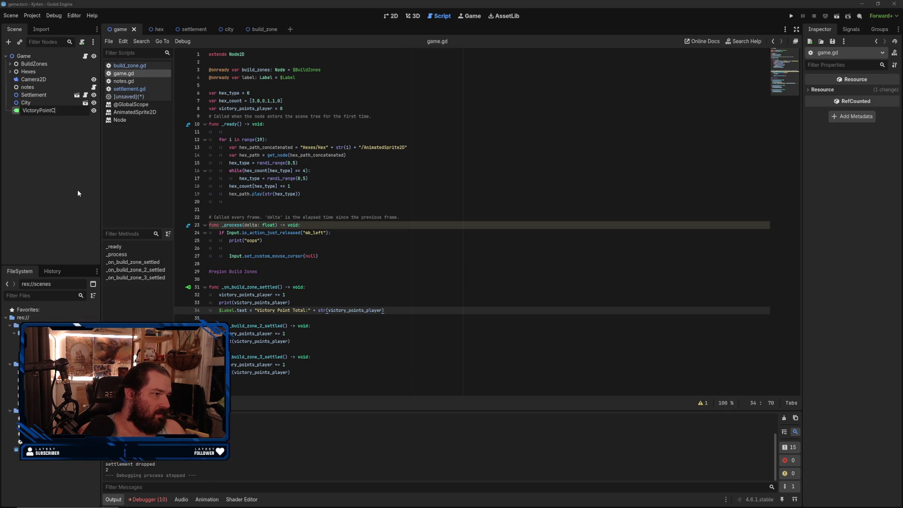
text(ounter)
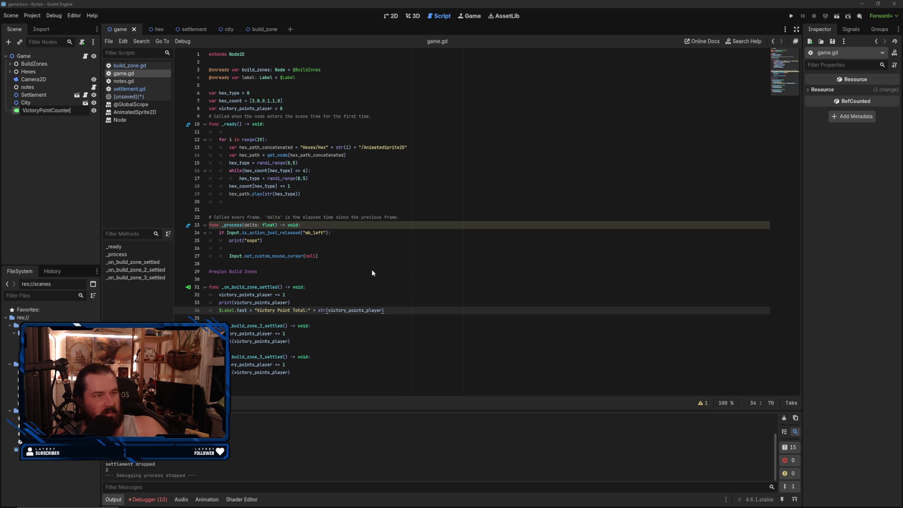
key(Return)
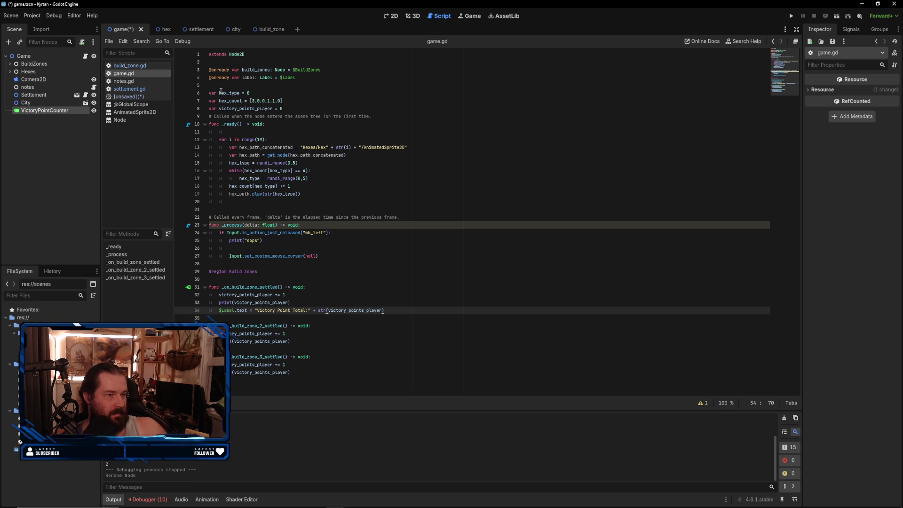
drag(84, 111, 263, 85)
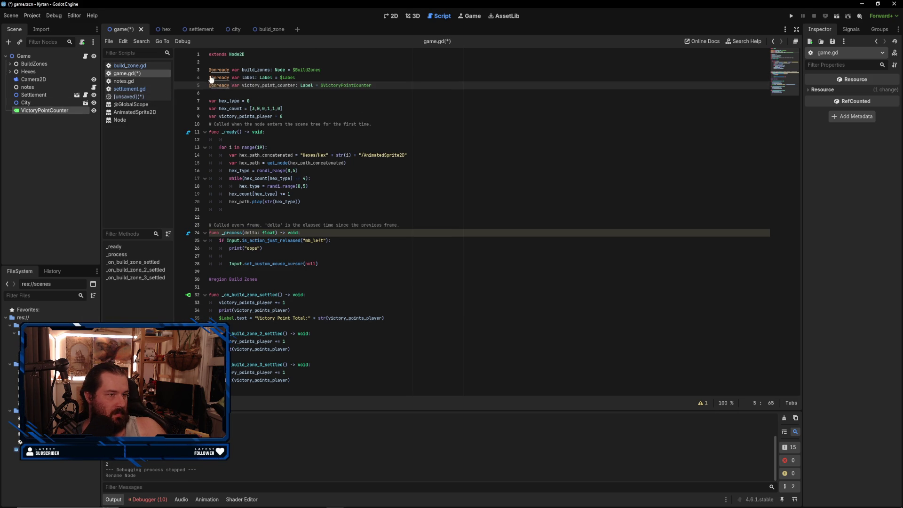
- Delete the old Label variable and point the first handler's $Label.text at VictoryPointCounter
mouse_move(318, 78)
mouse_down()
mouse_move(324, 70)
mouse_move(392, 78)
mouse_up()
key(BackSpace)
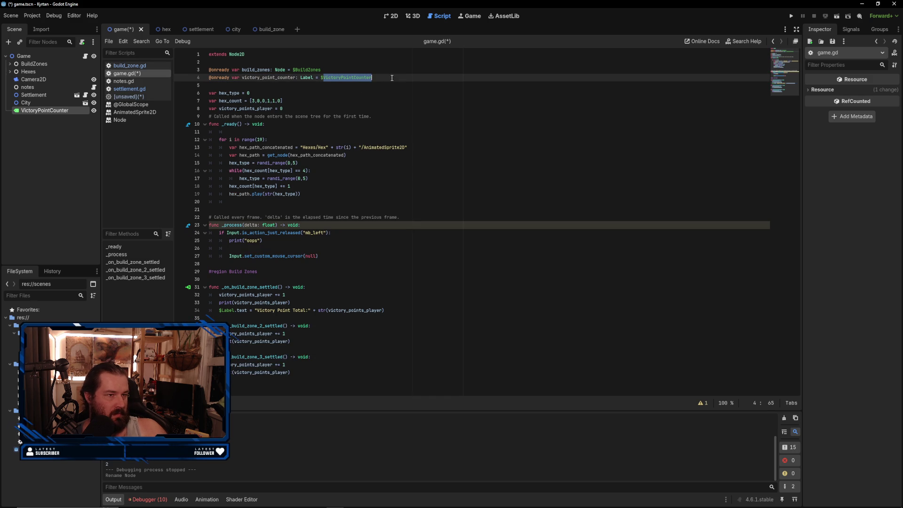
click(228, 310)
double_click(227, 311)
key(BackSpace)
text(VictoryPointCounter)
click(412, 241)
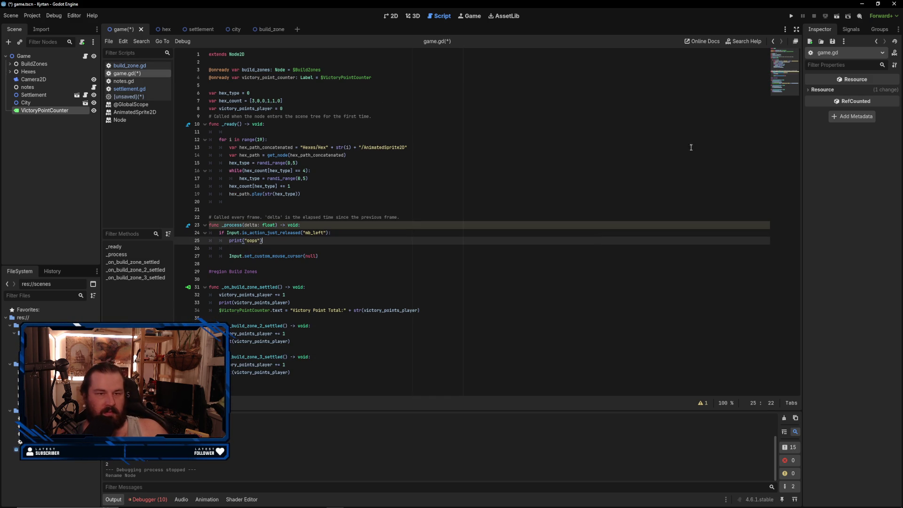
- Copy the label-update lines into the second and third handlers, then save and run the game
mouse_move(438, 309)
mouse_down()
mouse_move(221, 311)
mouse_move(219, 295)
mouse_up()
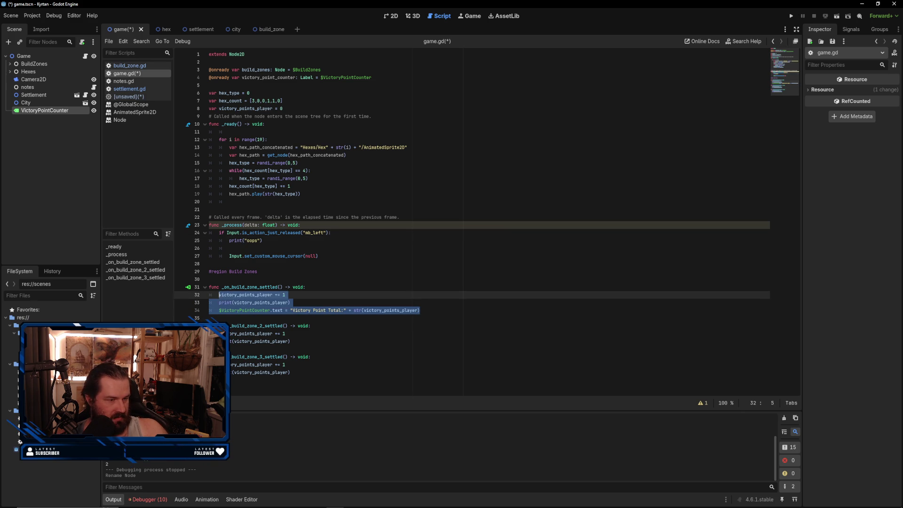
click(362, 349)
text($VictoryPointCounter.text = "Victory Point Total:" + str(victory_points_player))
key(Down)
key(Down)
key(Down)
text($VictoryPointCounter.text = "Victory Point Total:" + str(victory_points_player))
key(Return)
key(Return)
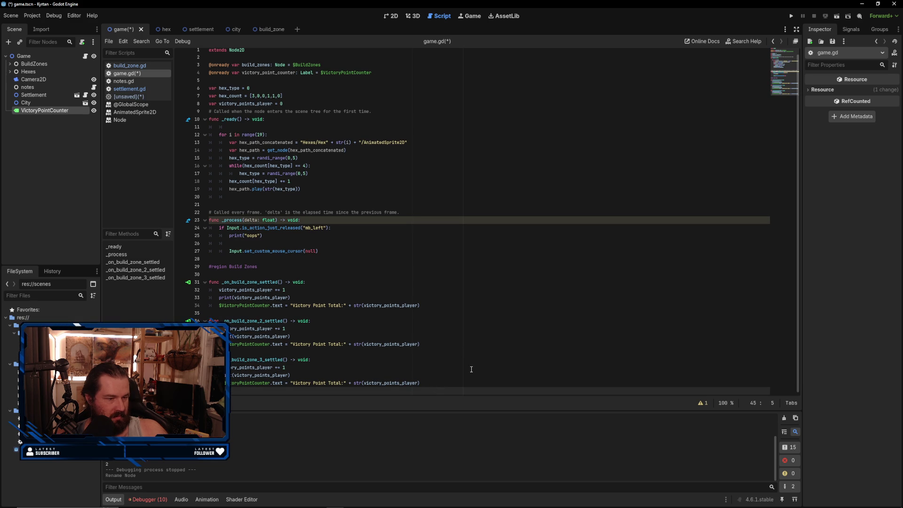
click(791, 16)
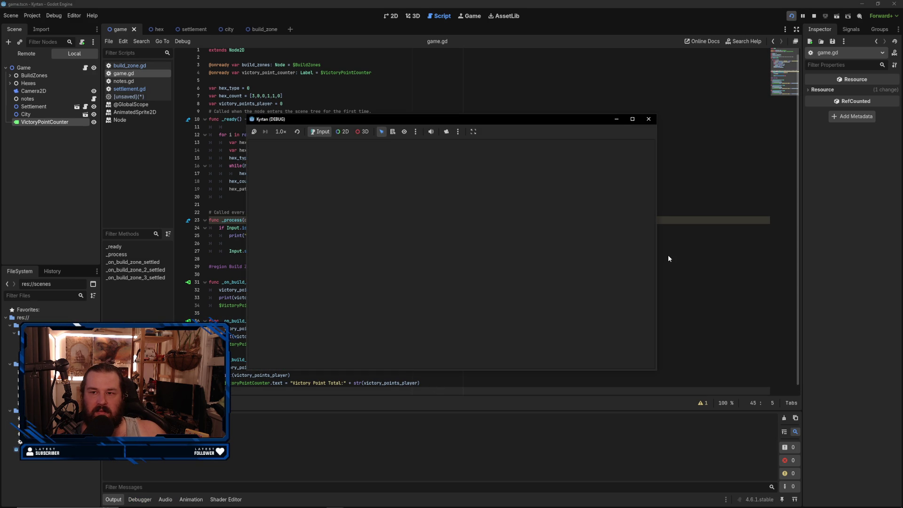
- Place three settlements on hex corners until the label reads Victory Point Total:3, then close the game
drag(638, 337, 484, 241)
click(478, 272)
drag(646, 346, 455, 281)
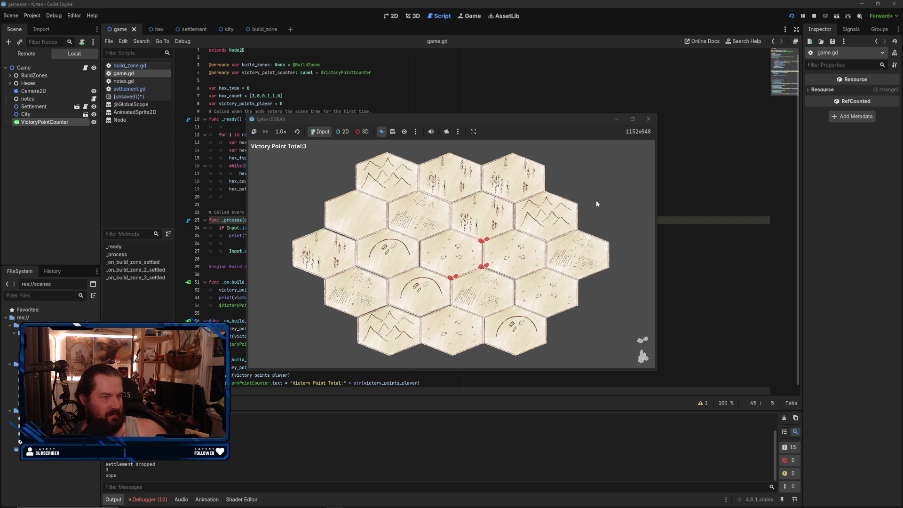
click(647, 119)
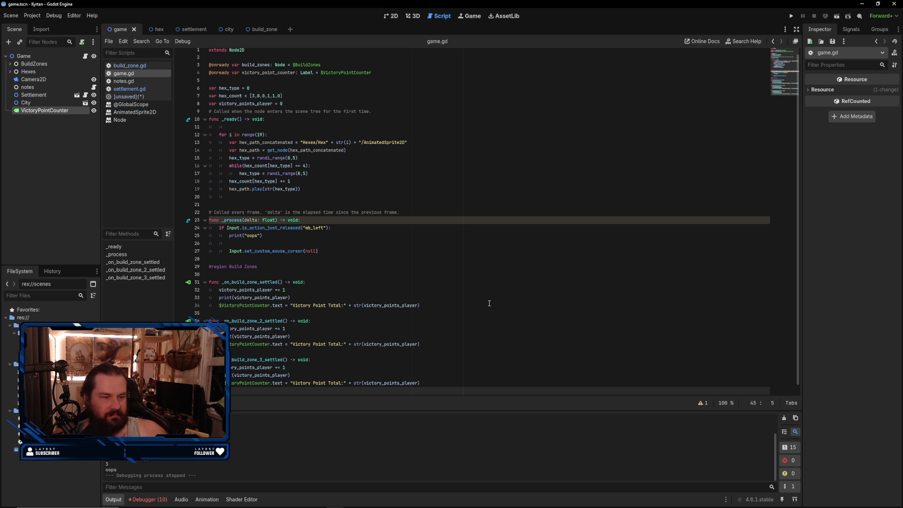
- Copy the three victory-point lines from the third handler's body
scroll(486, 340, down, 1)
click(446, 376)
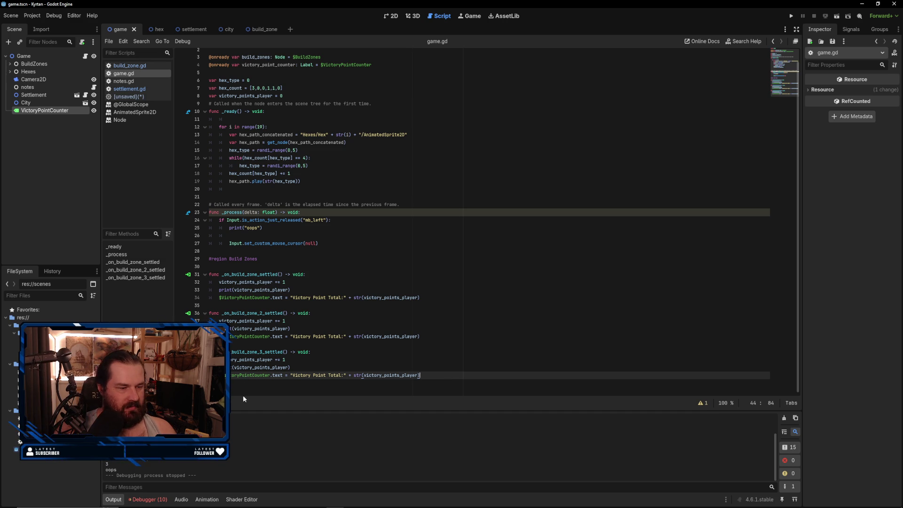
key(shift+Home)
key(shift+Up)
key(shift+Up)
key(ctrl+c)
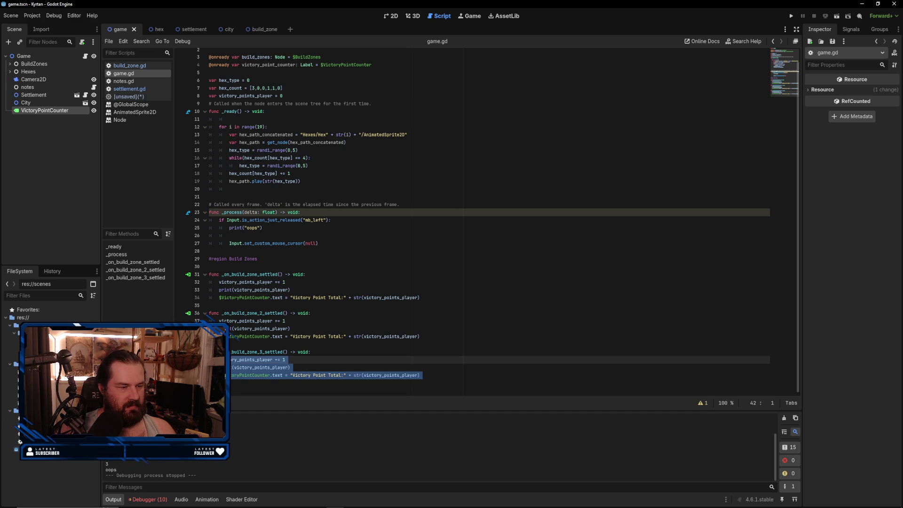
click(270, 398)
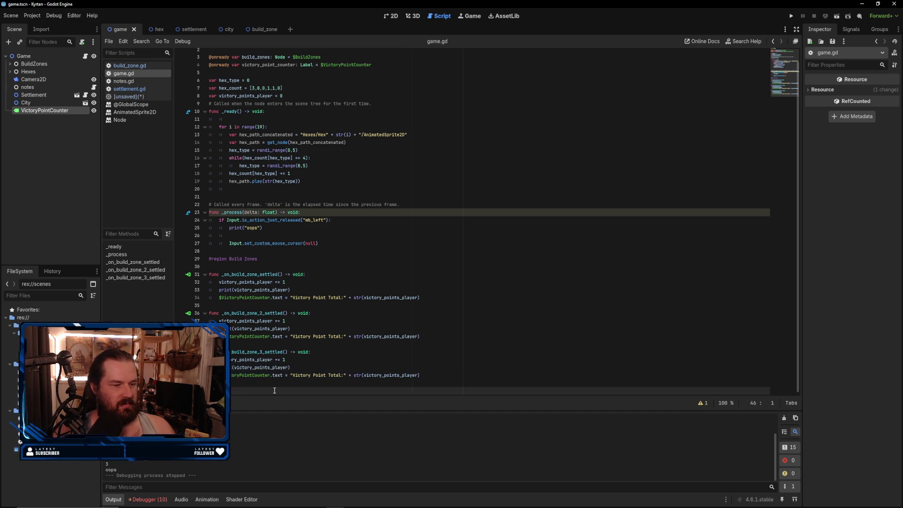
- Connect BuildZone4's settled signal to a new _on_build_zone_4_settled function
click(10, 64)
click(47, 94)
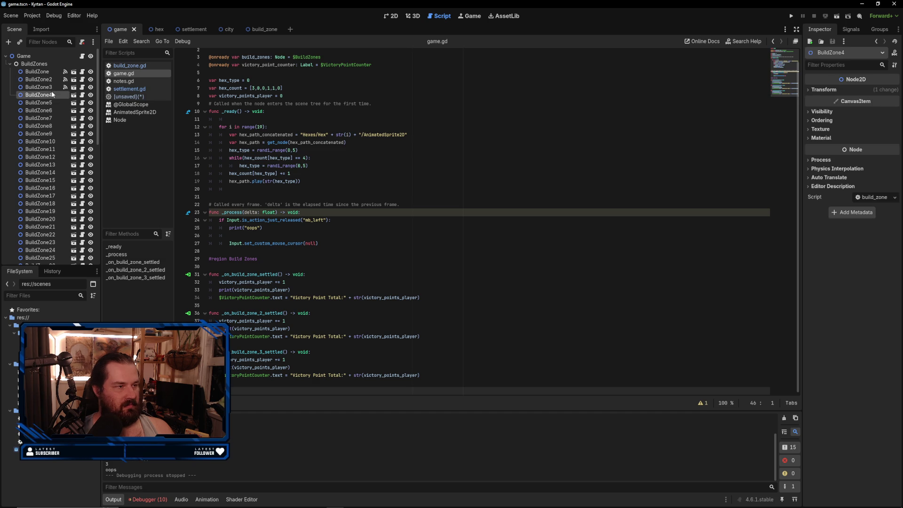
click(850, 29)
double_click(840, 63)
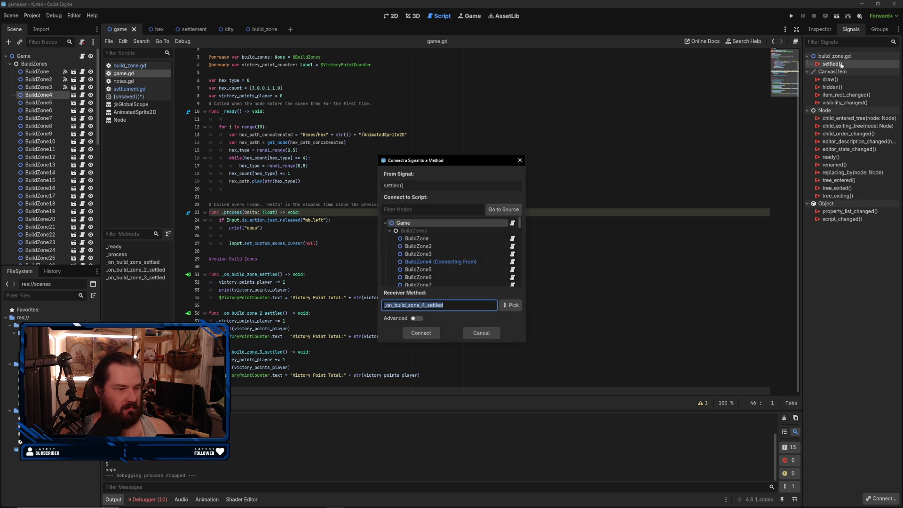
click(426, 336)
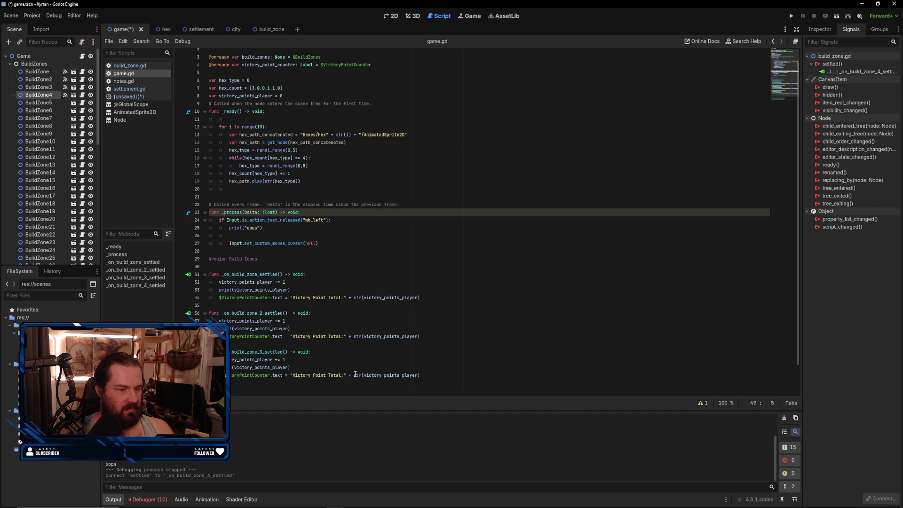
- Replace the placeholder in _on_build_zone_4_settled with the victory-point lines and tidy the blank lines
click(259, 361)
key(BackSpace)
key(Delete)
key(BackSpace)
click(307, 371)
key(shift+Up)
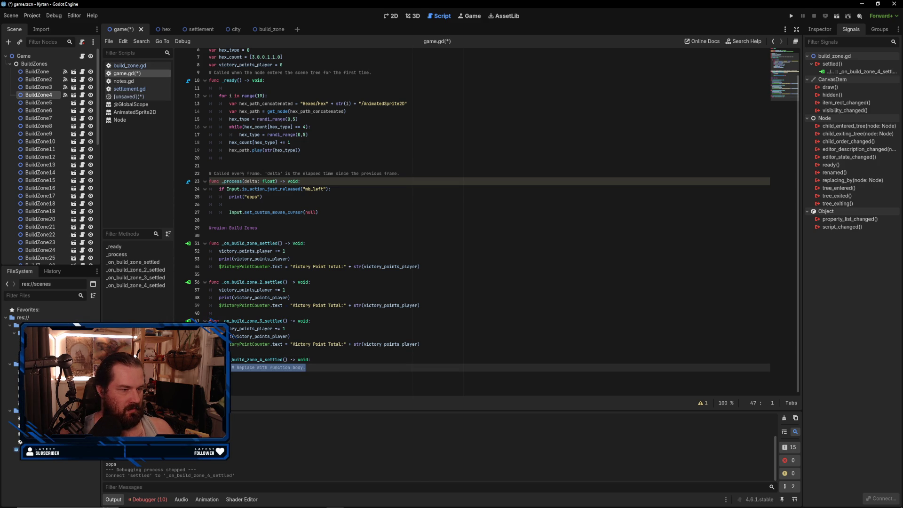
key(ctrl+v)
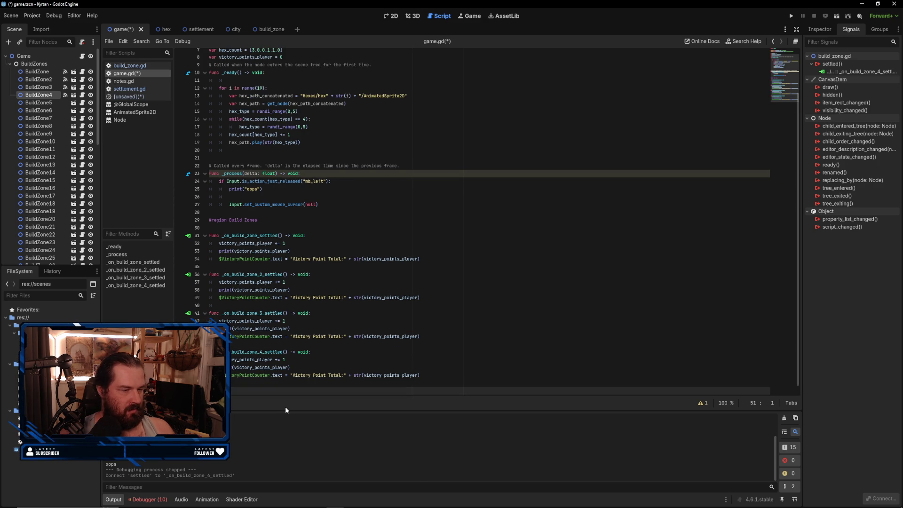
key(BackSpace)
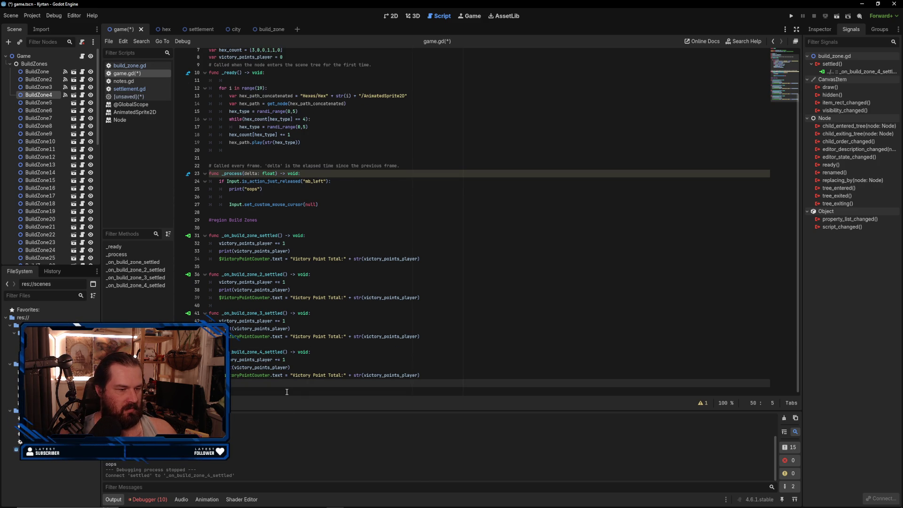
key(shift+Up)
key(shift+Up)
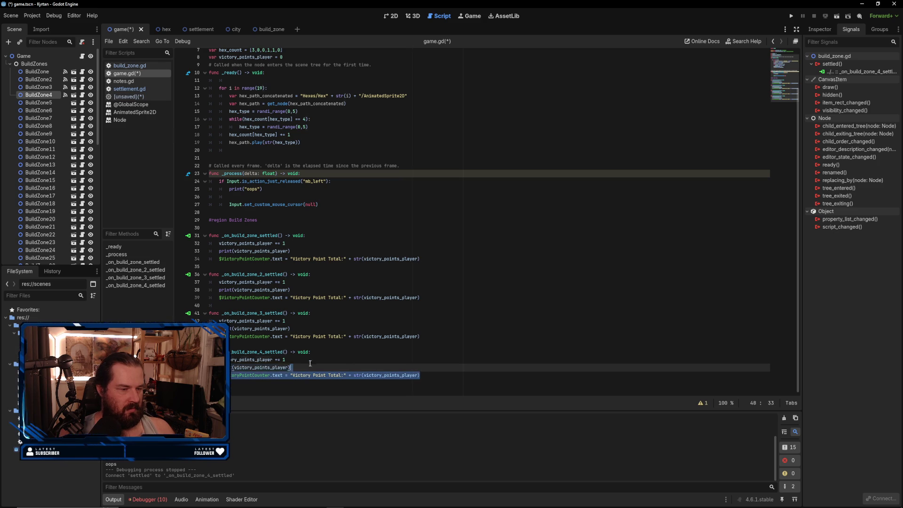
key(shift+Up)
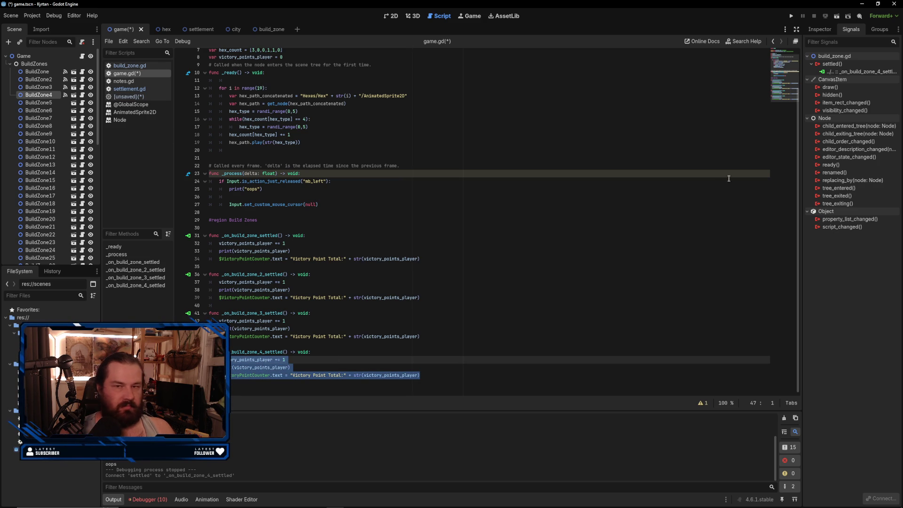
click(438, 384)
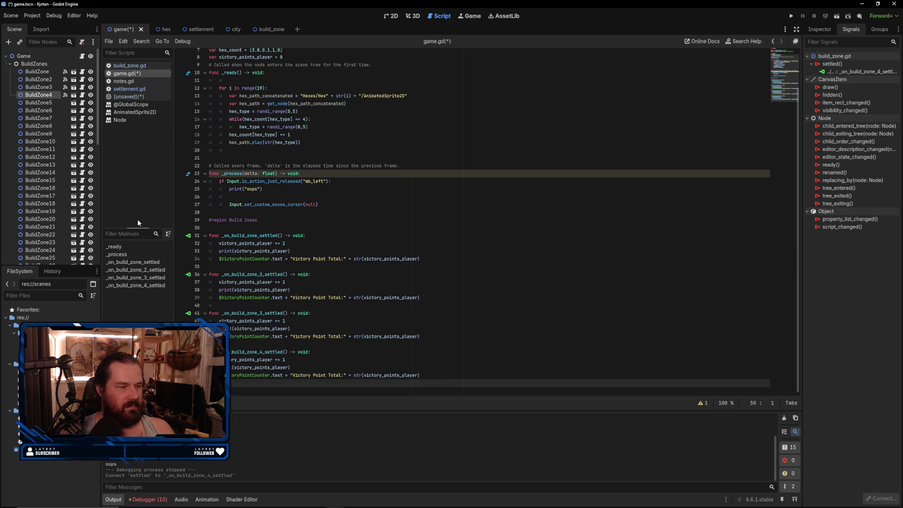
- Connect BuildZone5's settled signal to _on_build_zone_5_settled and paste in the victory-point lines
double_click(38, 102)
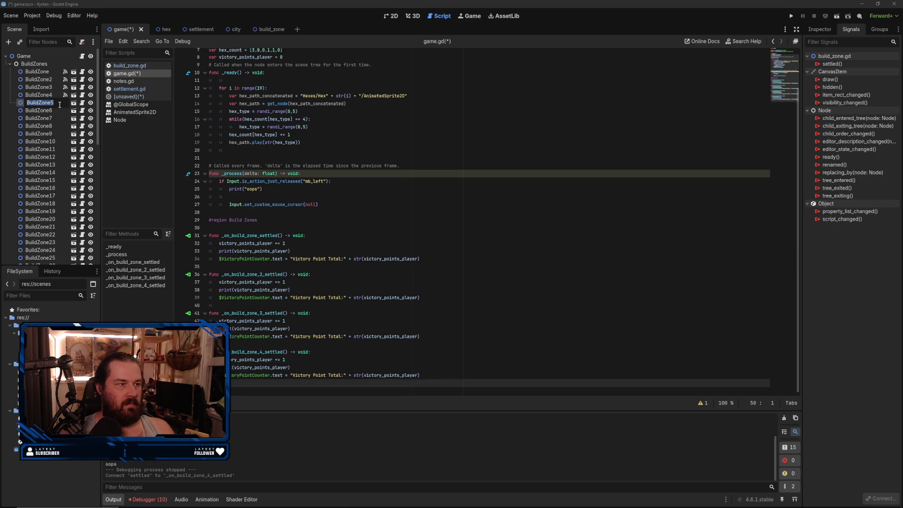
double_click(828, 64)
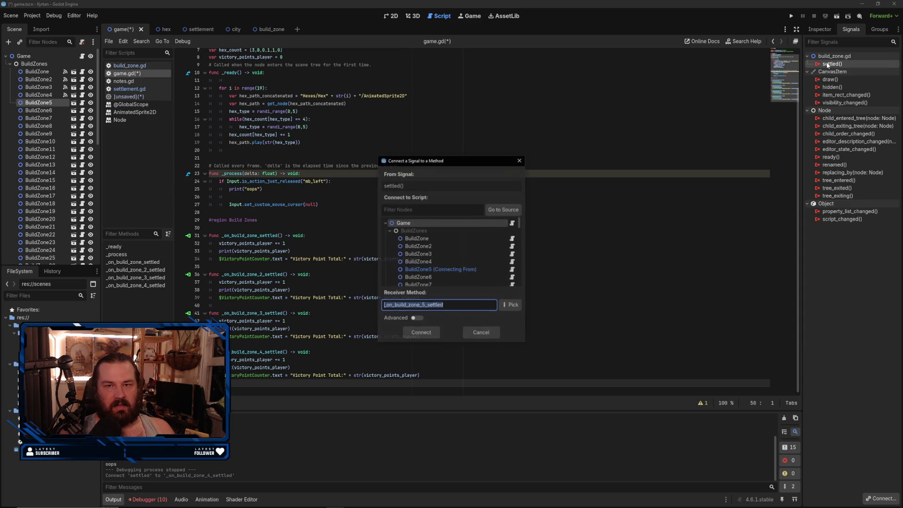
click(421, 332)
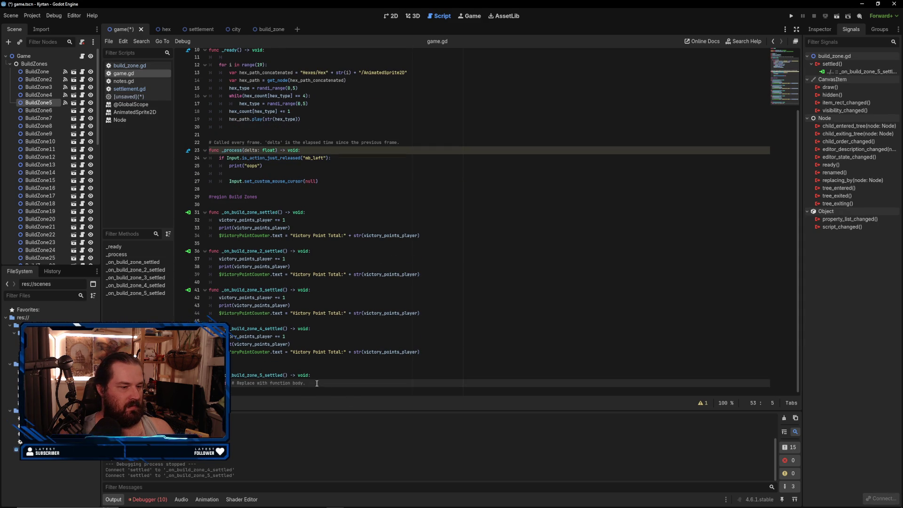
key(ctrl+v)
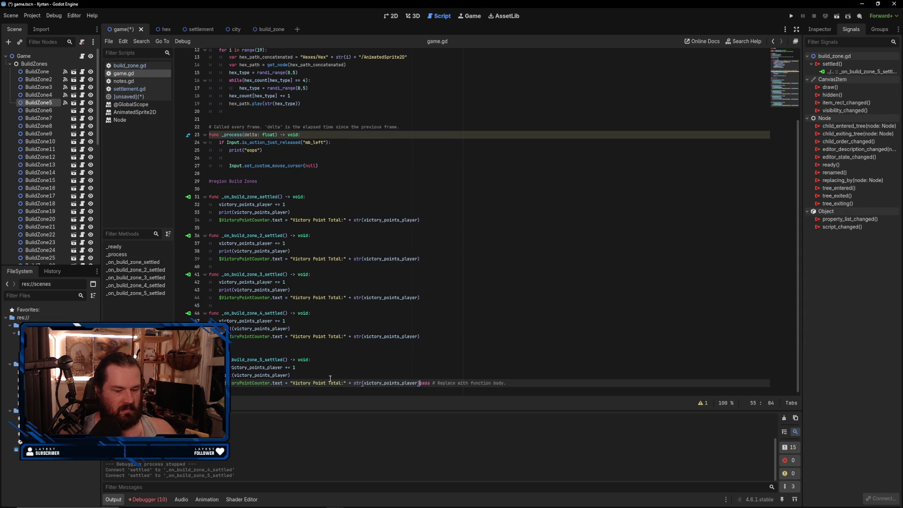
key(ctrl+Delete)
key(ctrl+Delete)
key(ctrl+Delete)
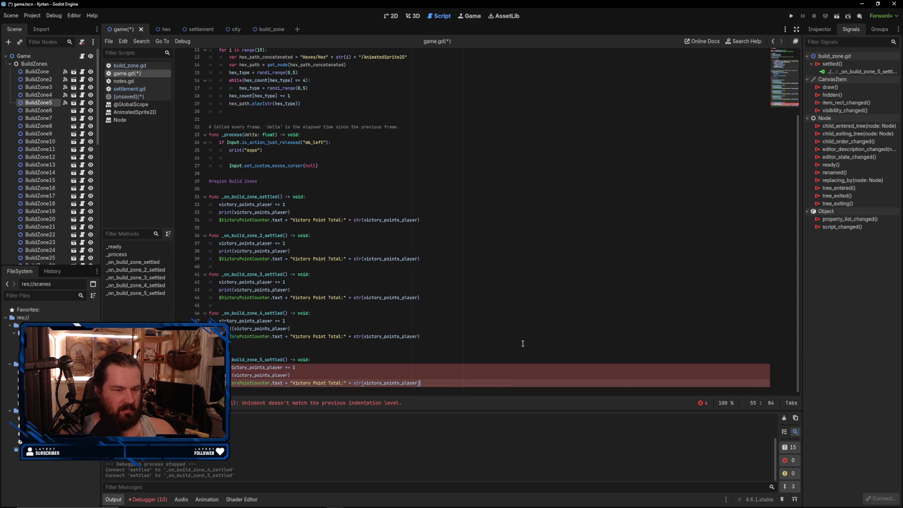
- Leave one separator line before the zone 5 handler and remove line 52's extra indent to clear the error
key(Up)
key(Up)
key(Up)
key(BackSpace)
key(BackSpace)
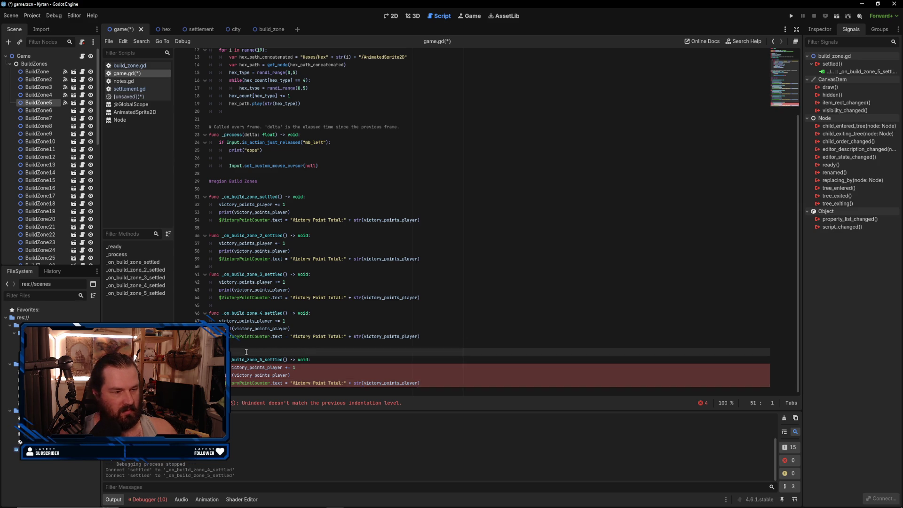
key(Return)
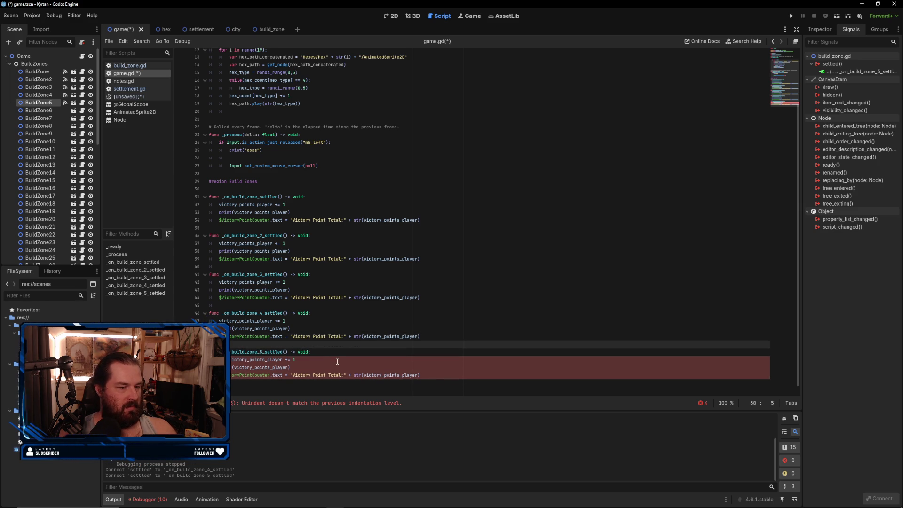
scroll(338, 357, up, 1)
click(458, 393)
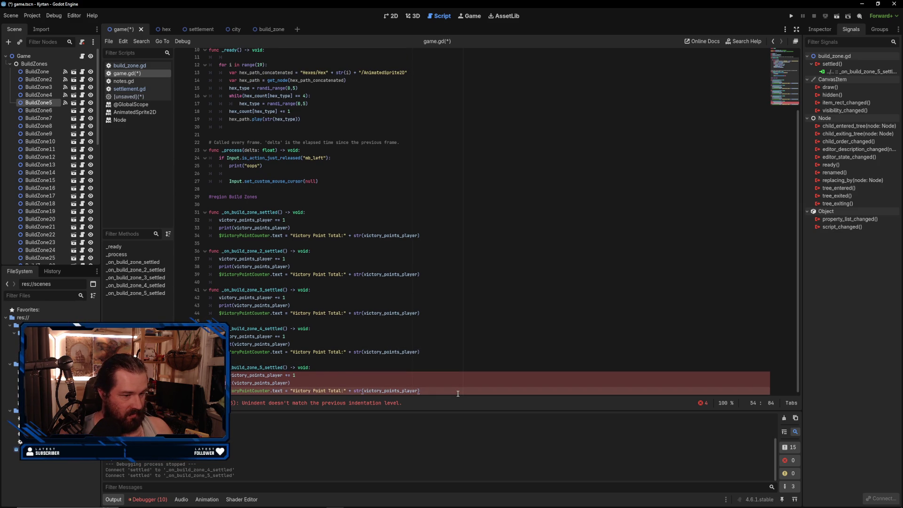
key(Up)
key(Up)
key(Home)
key(BackSpace)
key(BackSpace)
key(BackSpace)
click(353, 380)
click(460, 393)
click(38, 110)
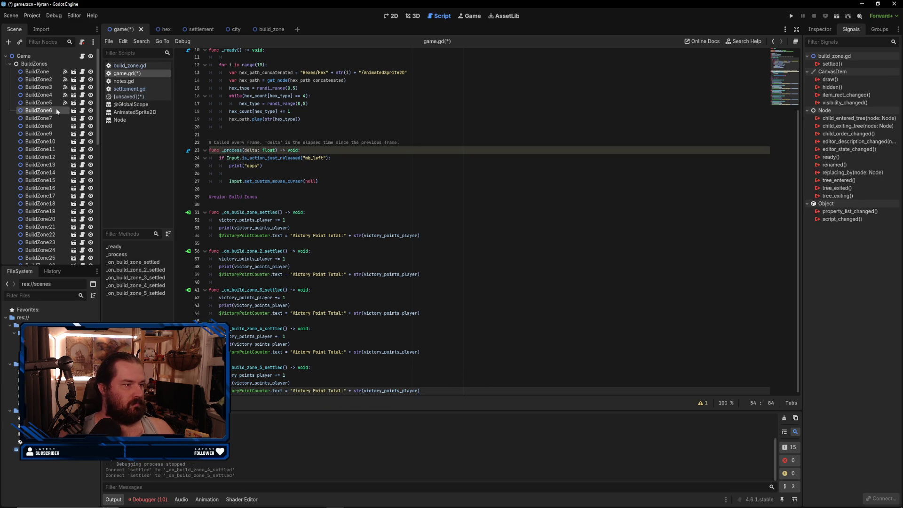
- Connect BuildZone6's settled signal to _on_build_zone_6_settled, paste the victory-point lines and fix line 57's indent
double_click(852, 66)
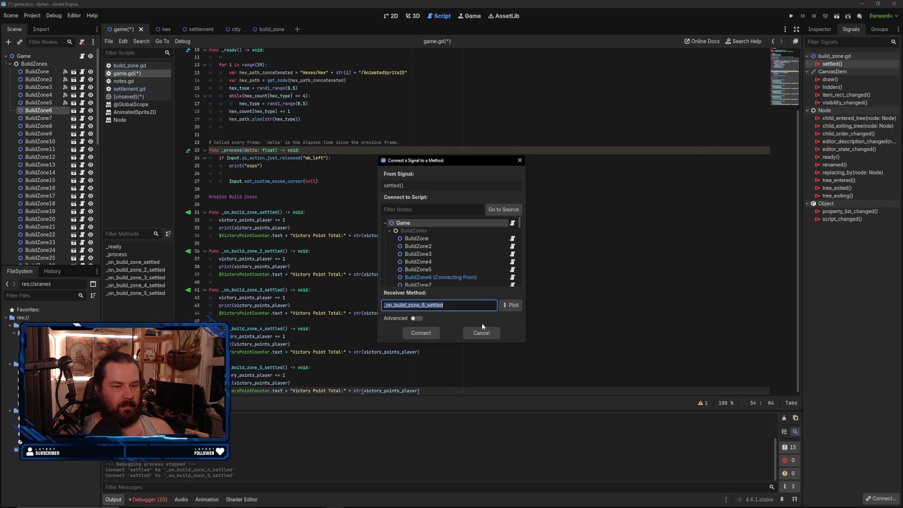
click(422, 330)
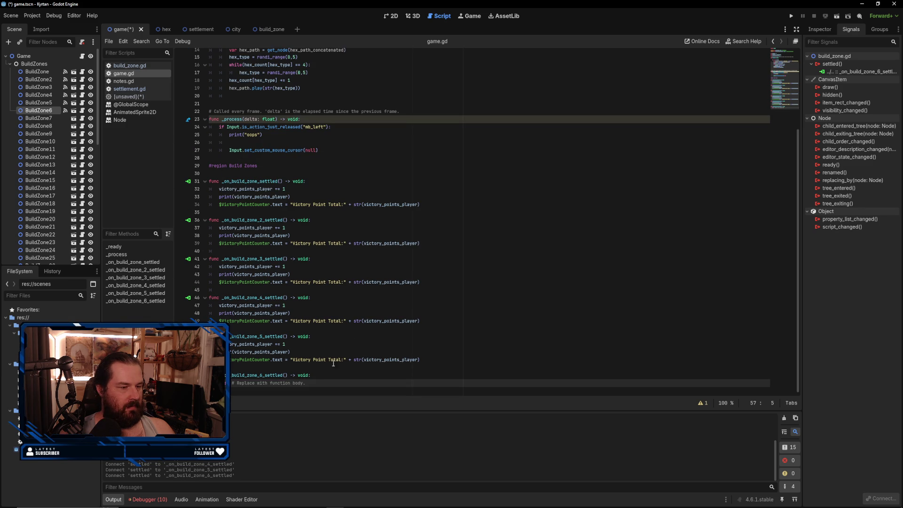
drag(230, 383, 331, 384)
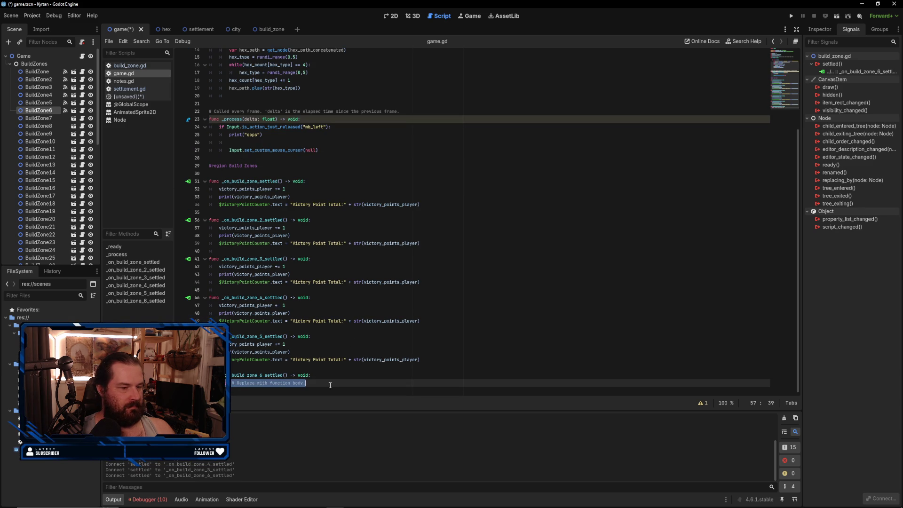
key(ctrl+v)
key(Up)
key(Up)
key(Home)
key(BackSpace)
drag(219, 375, 424, 393)
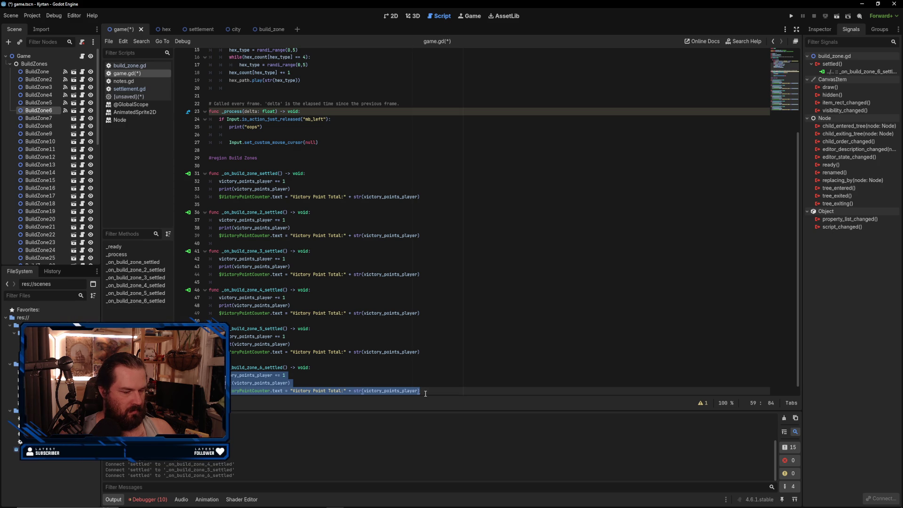
click(414, 391)
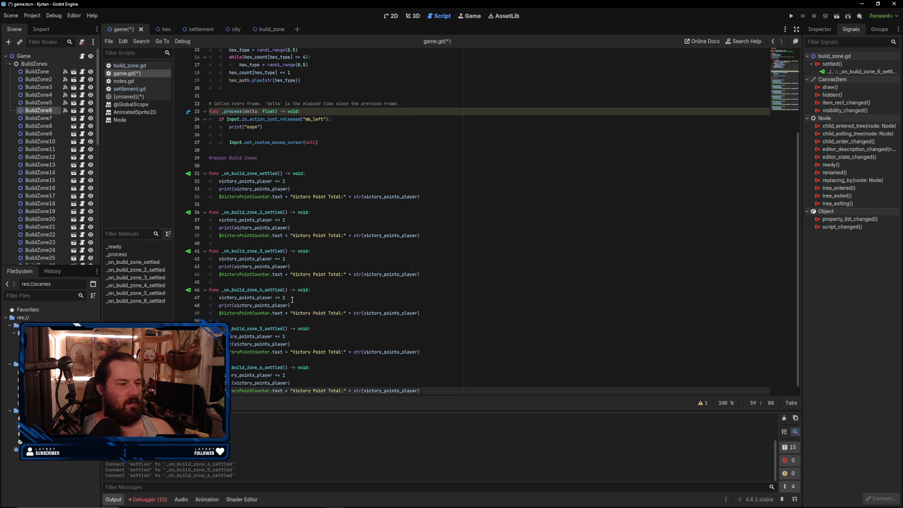
scroll(401, 350, down, 1)
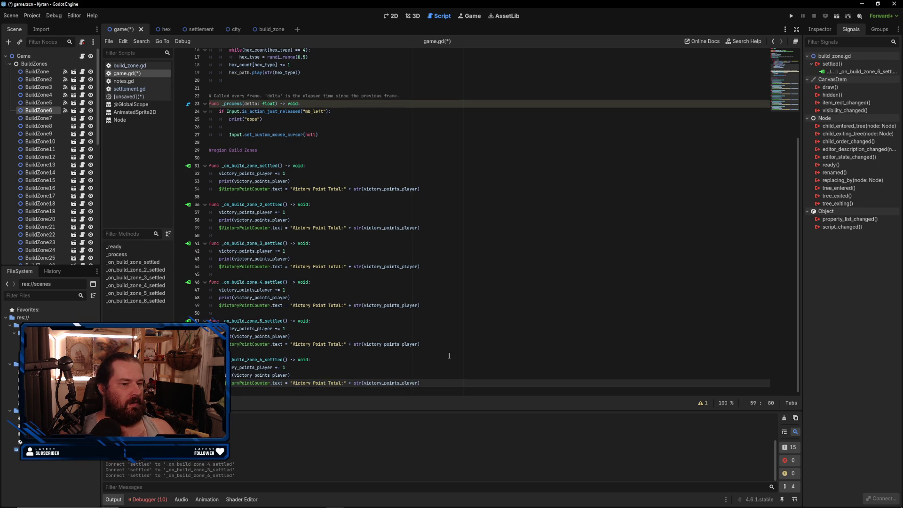
- Connect BuildZone7's settled signal to _on_build_zone_7_settled with the victory-point lines, then save and run
click(34, 118)
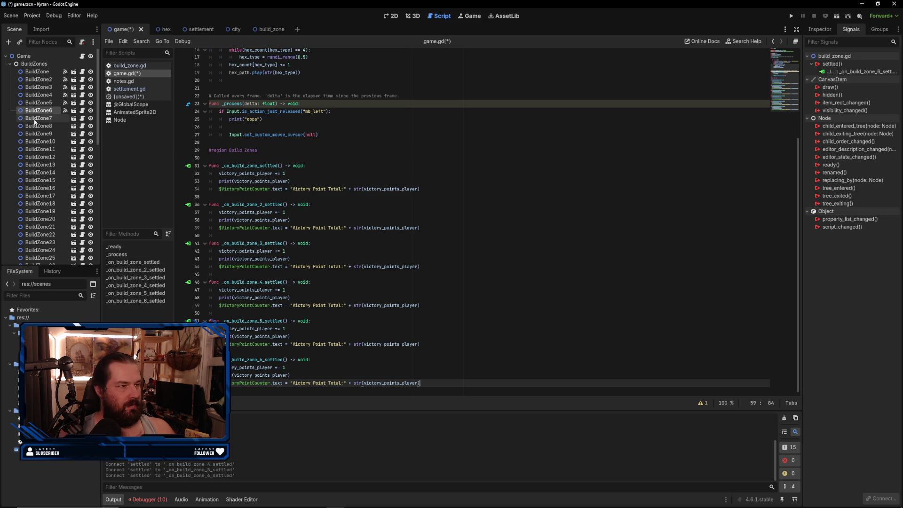
double_click(827, 65)
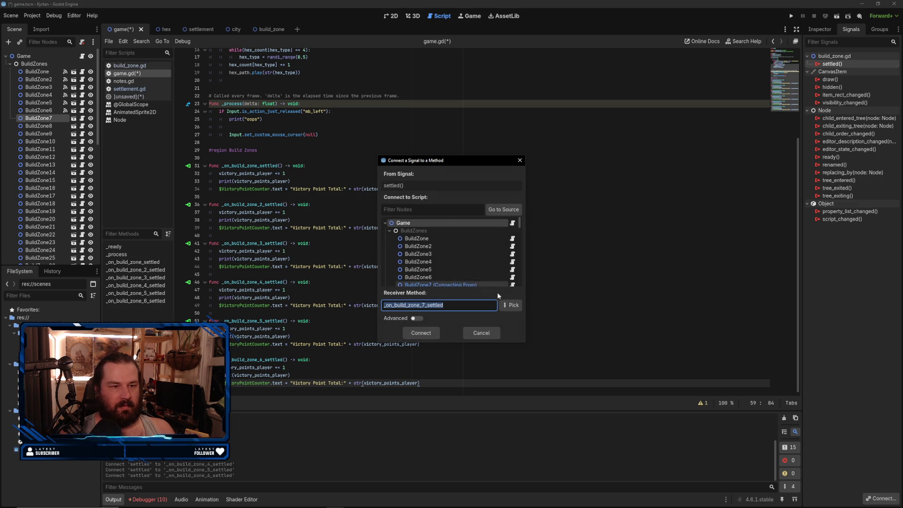
click(424, 331)
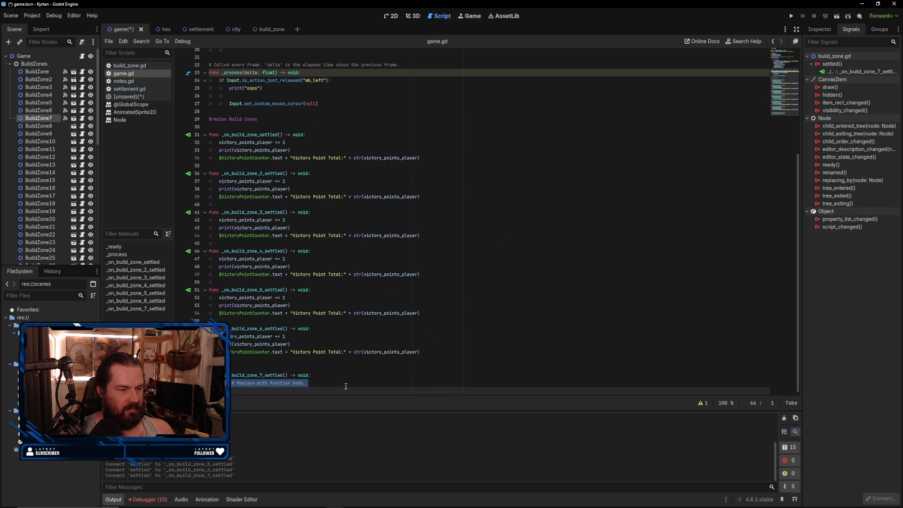
text(victory_points_player += 1 	print(victory_points_player) 	$VictoryPointCounter.text = "Victory Point Total:" + str(victory_points_player))
key(Up)
key(Up)
key(Up)
key(BackSpace)
click(446, 374)
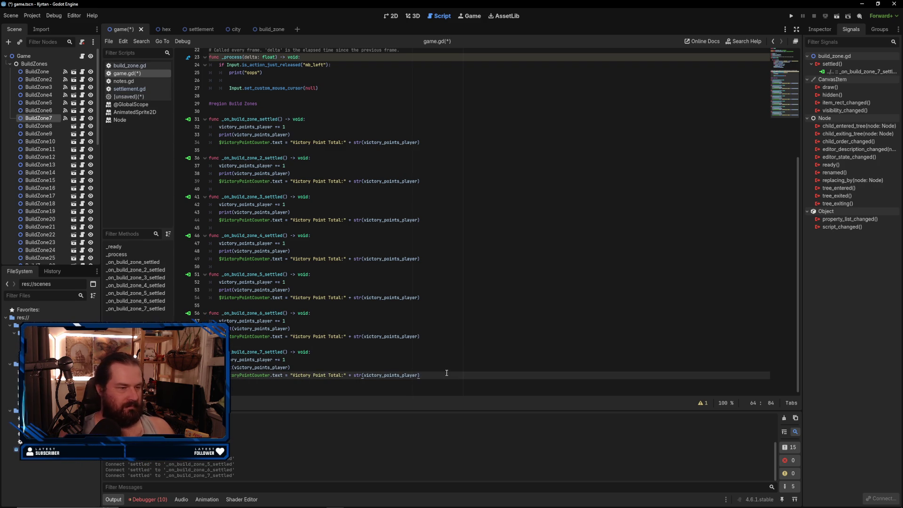
click(791, 16)
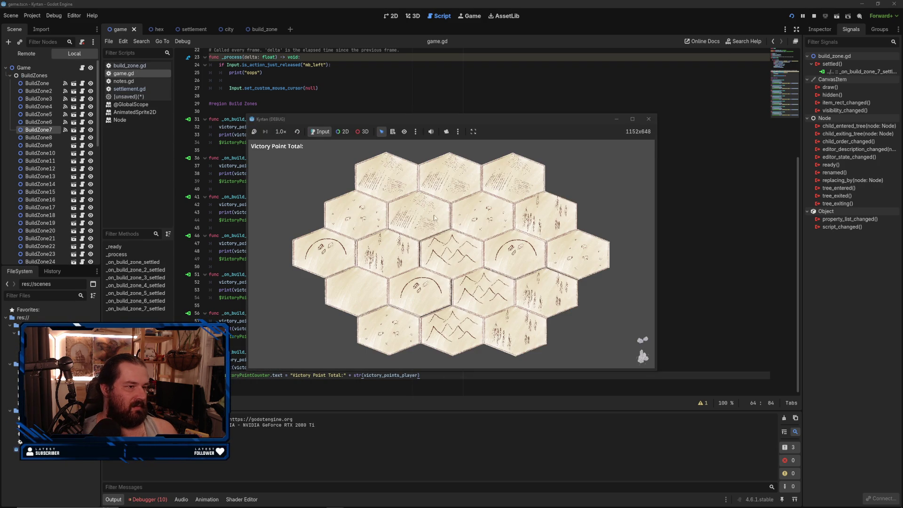
- Place three settlements on hex corners, watch the counter reach 3, and close the game window
click(482, 267)
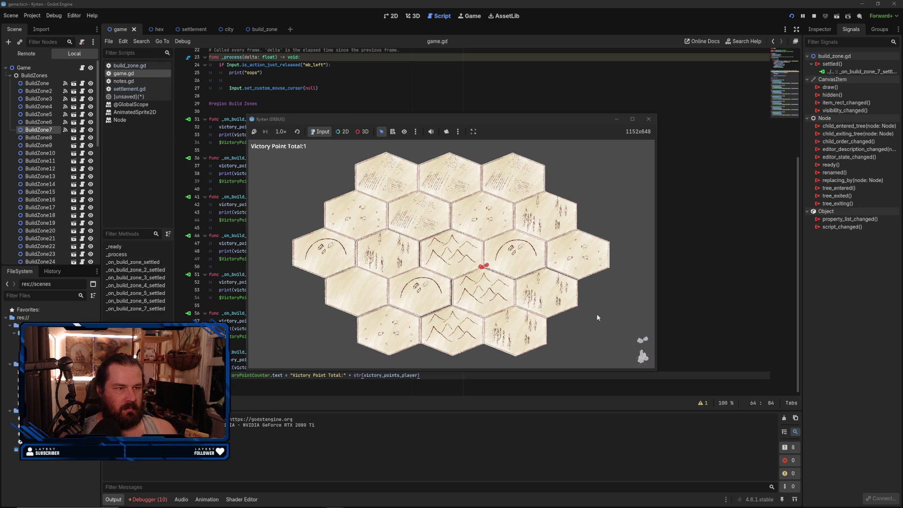
click(481, 240)
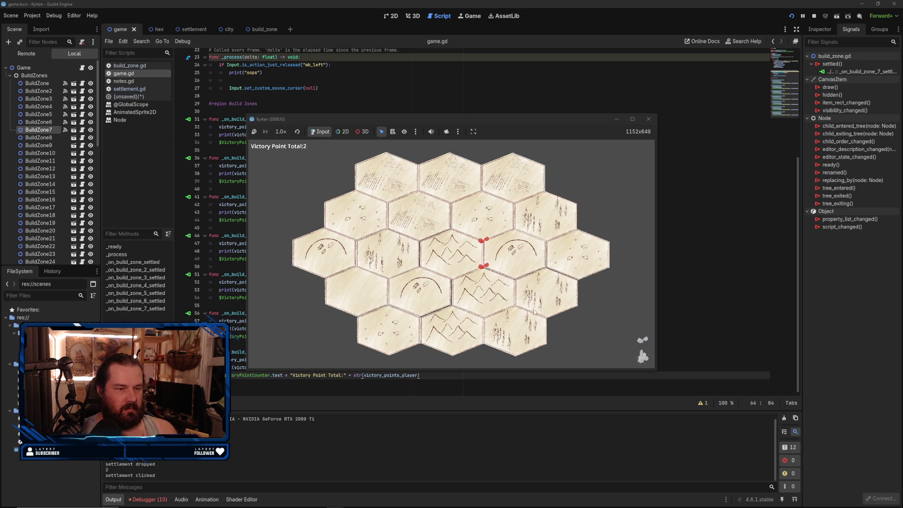
click(451, 278)
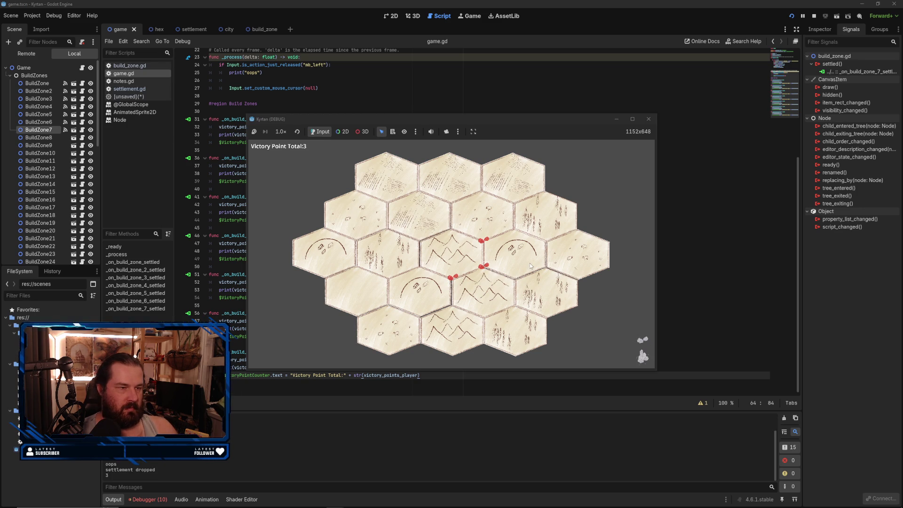
click(648, 122)
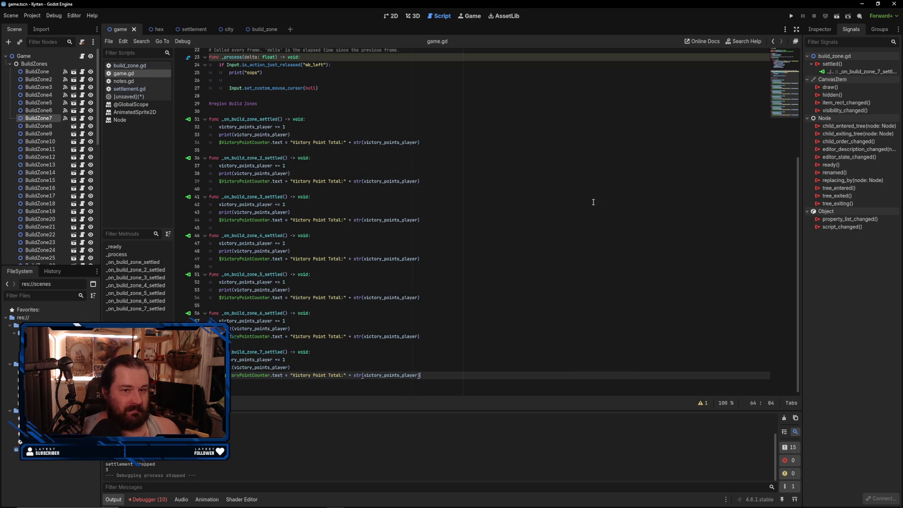
click(507, 354)
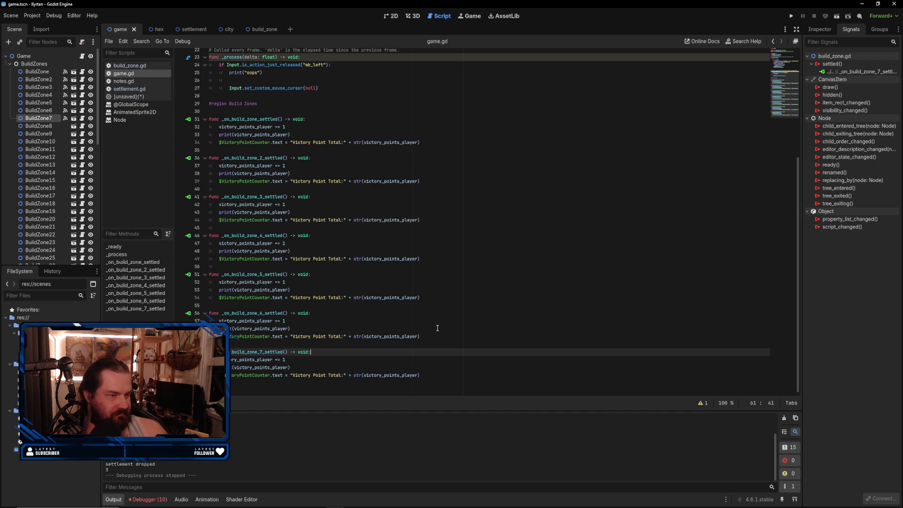
click(439, 375)
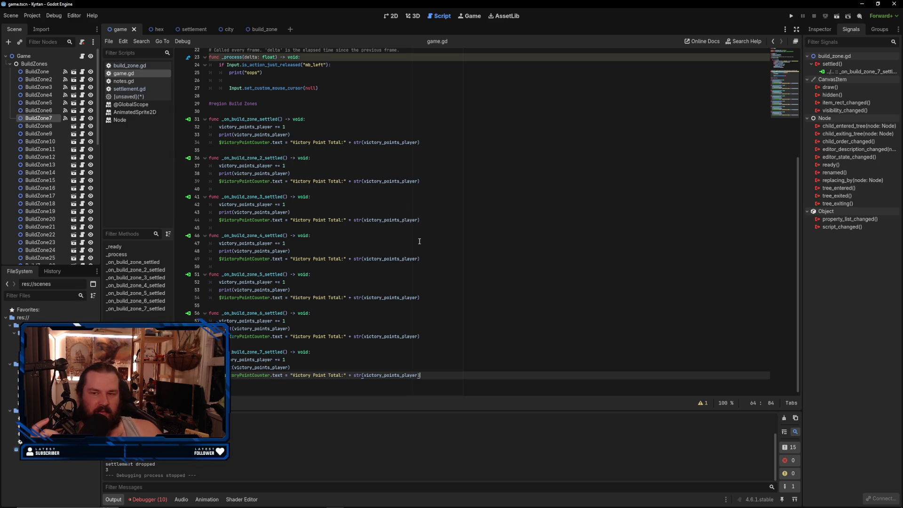
click(310, 130)
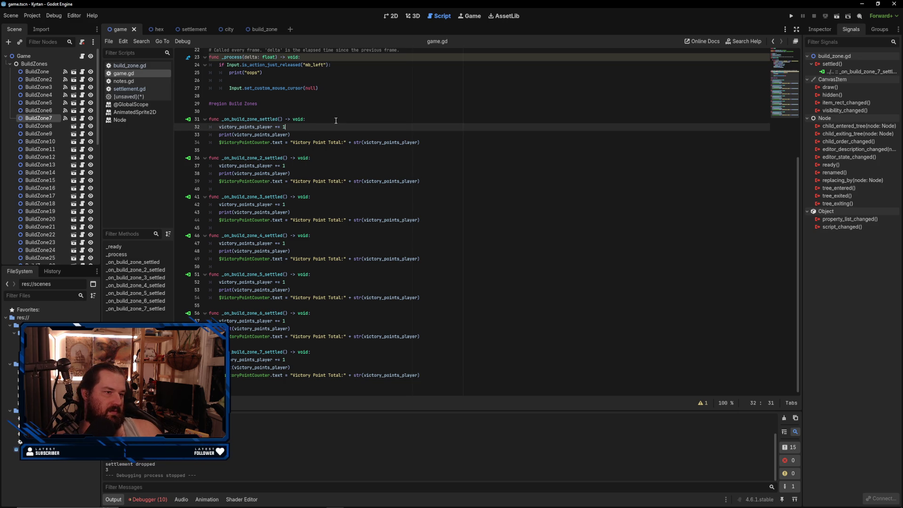
click(321, 135)
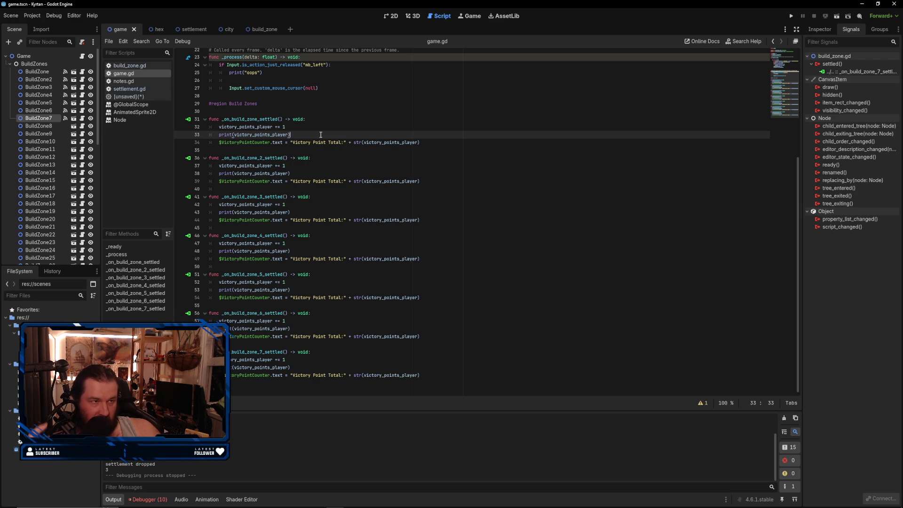
click(141, 89)
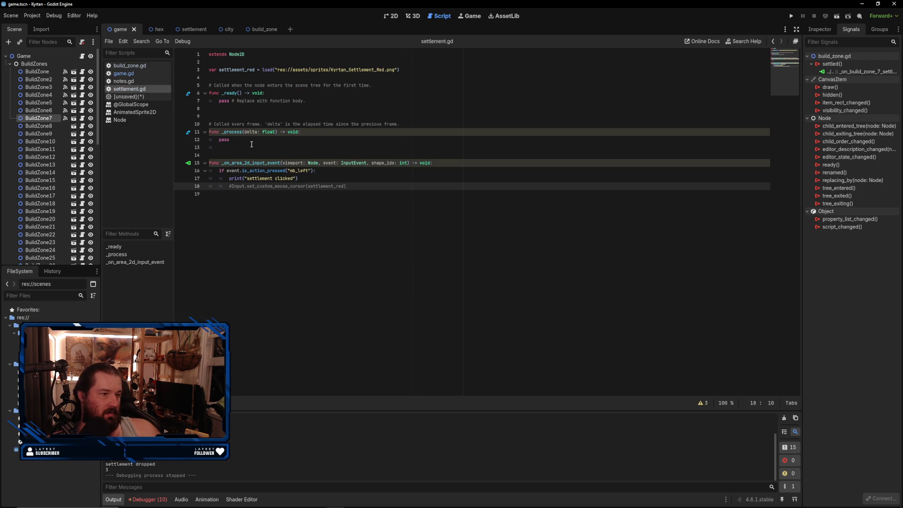
click(303, 210)
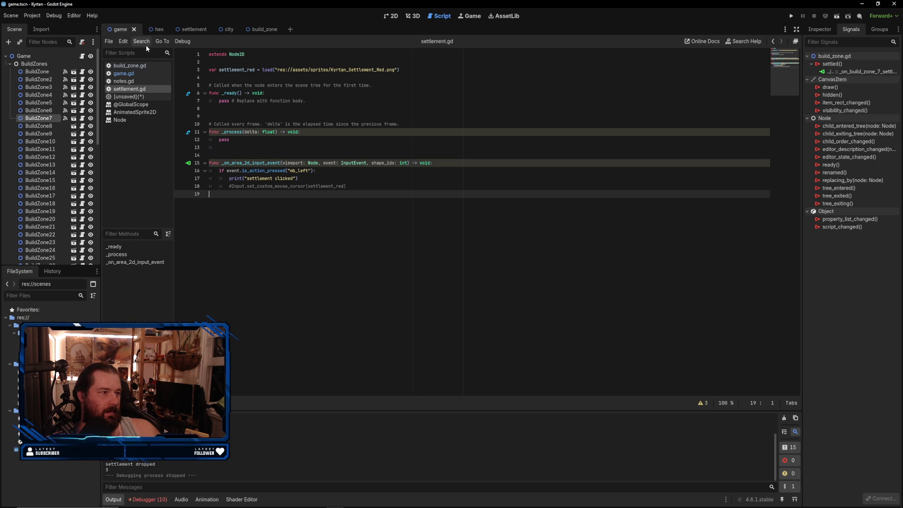
click(46, 57)
click(10, 64)
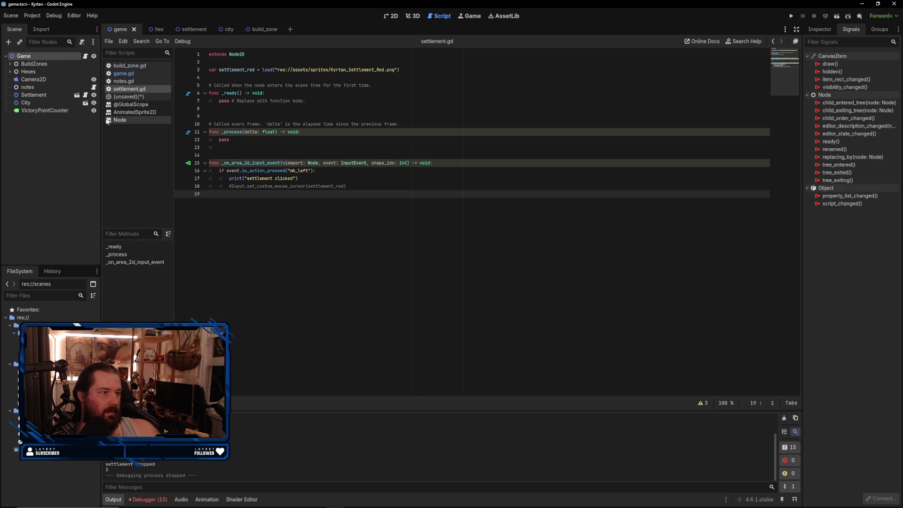
click(60, 95)
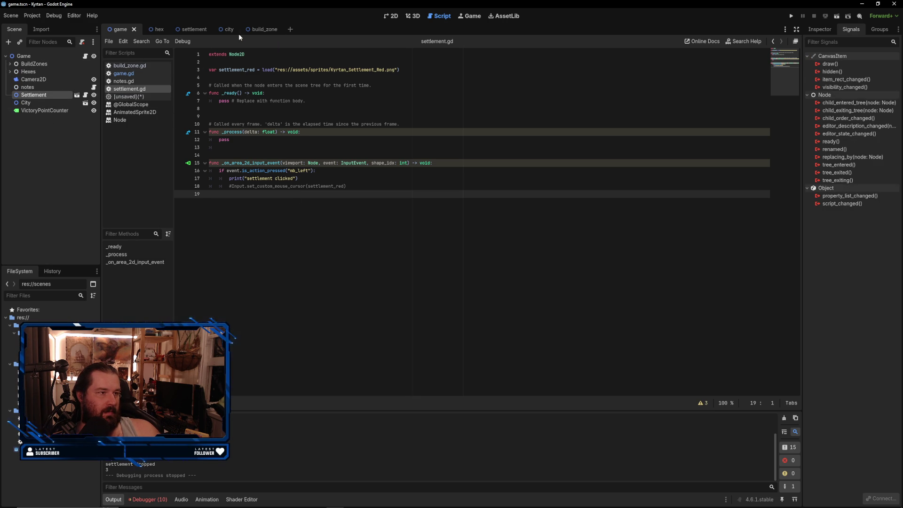
click(384, 18)
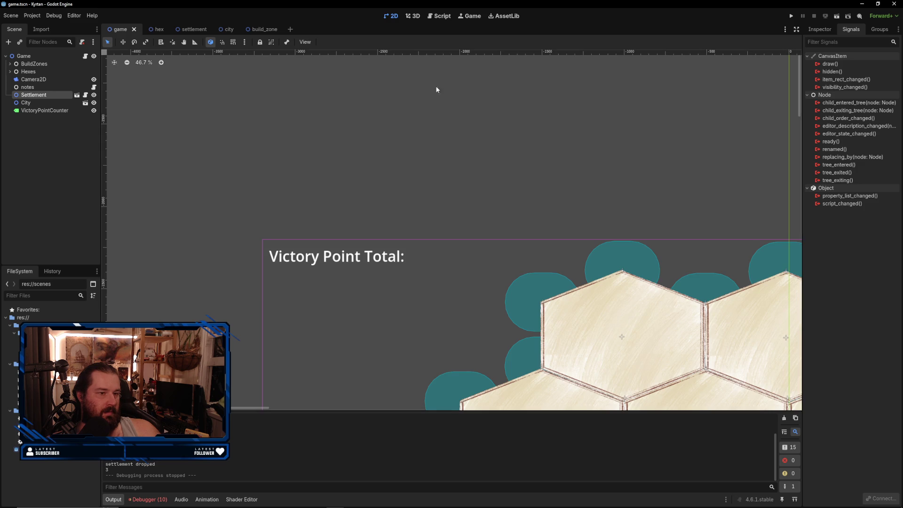
scroll(420, 141, down, 3)
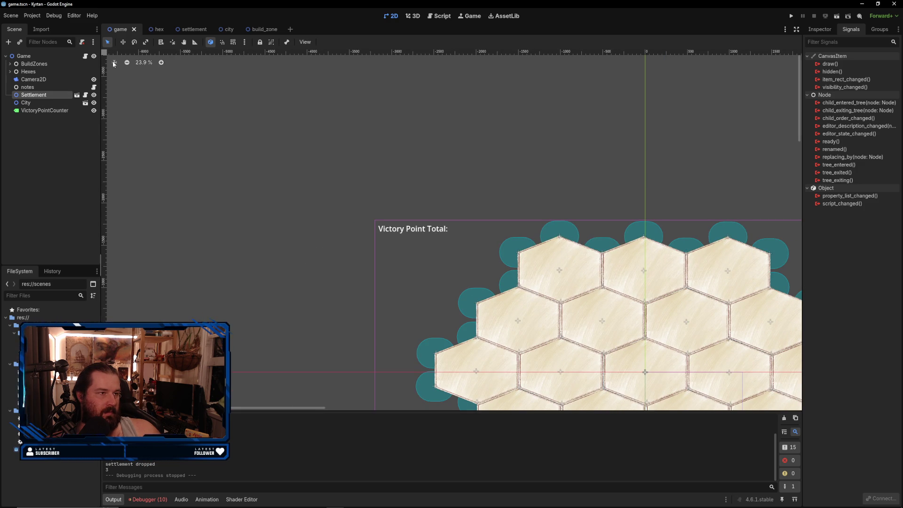
click(197, 31)
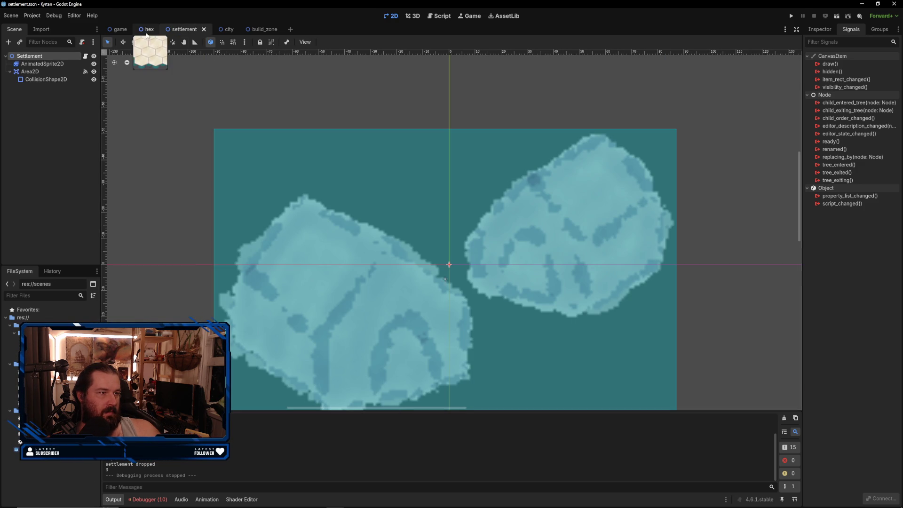
click(120, 30)
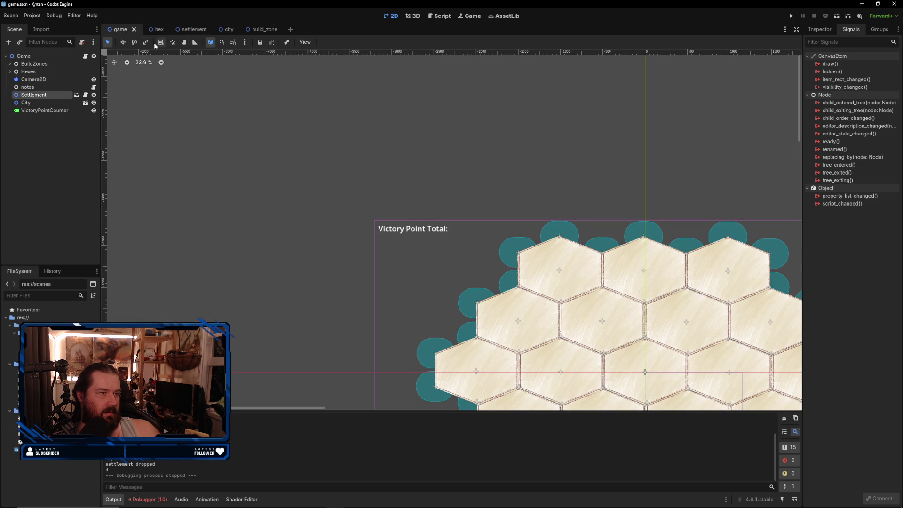
click(85, 94)
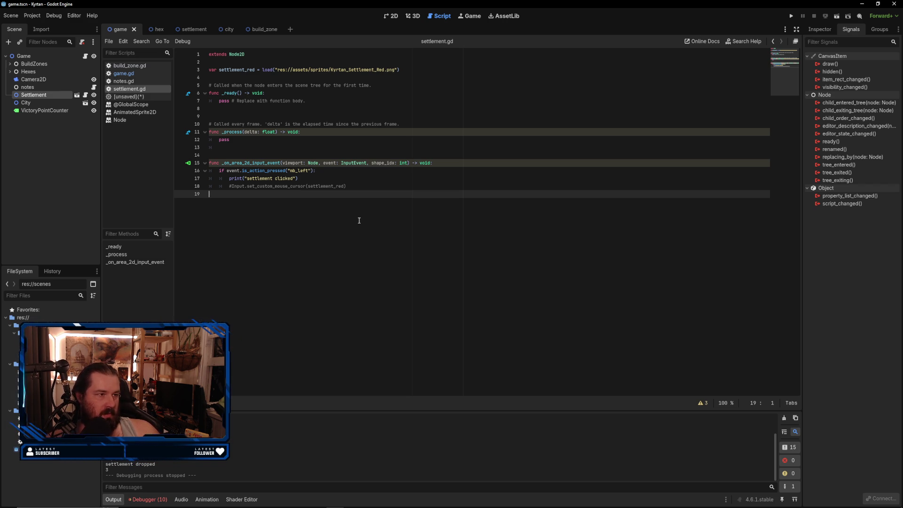
click(226, 31)
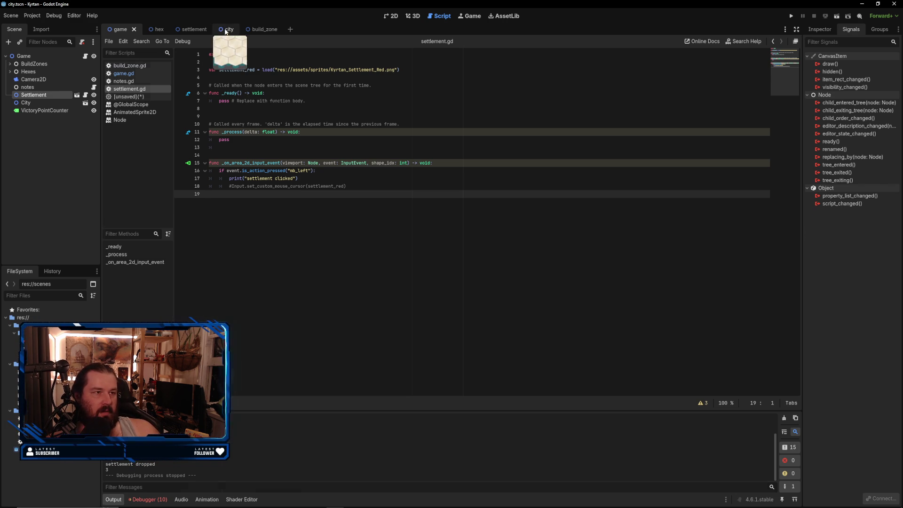
click(188, 34)
click(42, 64)
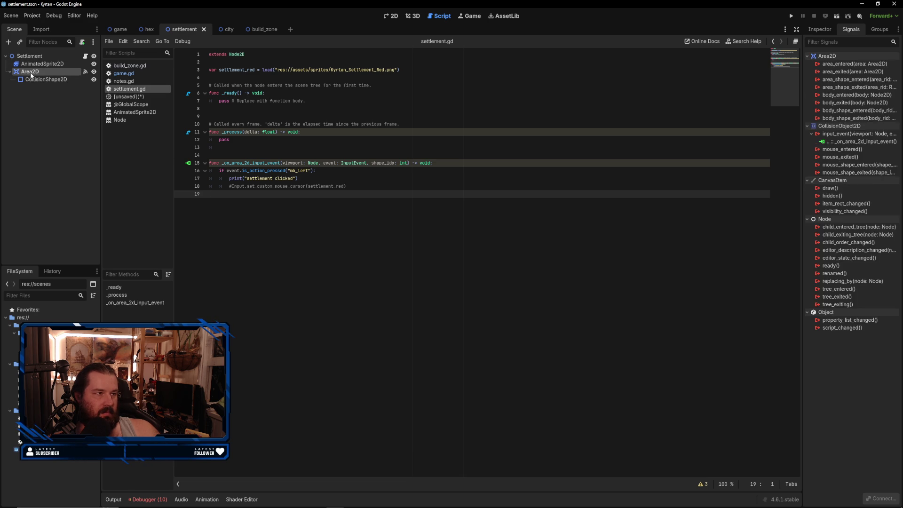
click(44, 71)
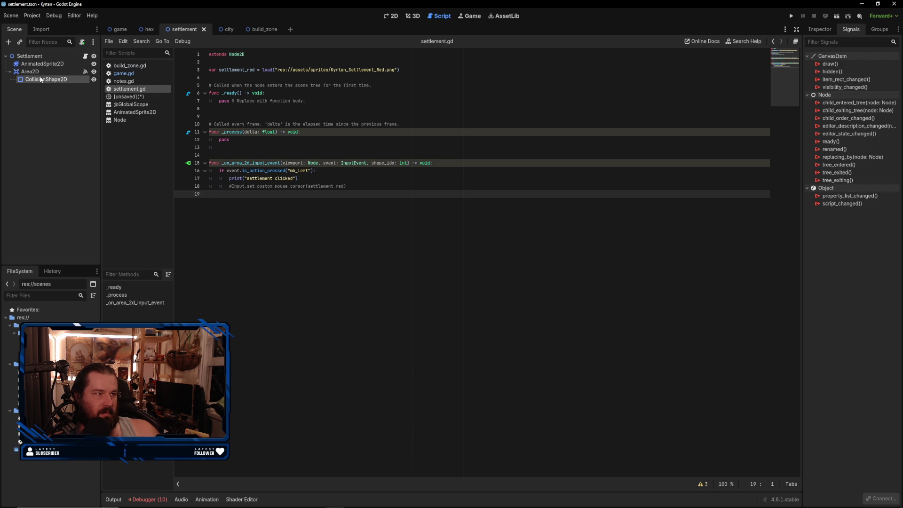
click(48, 57)
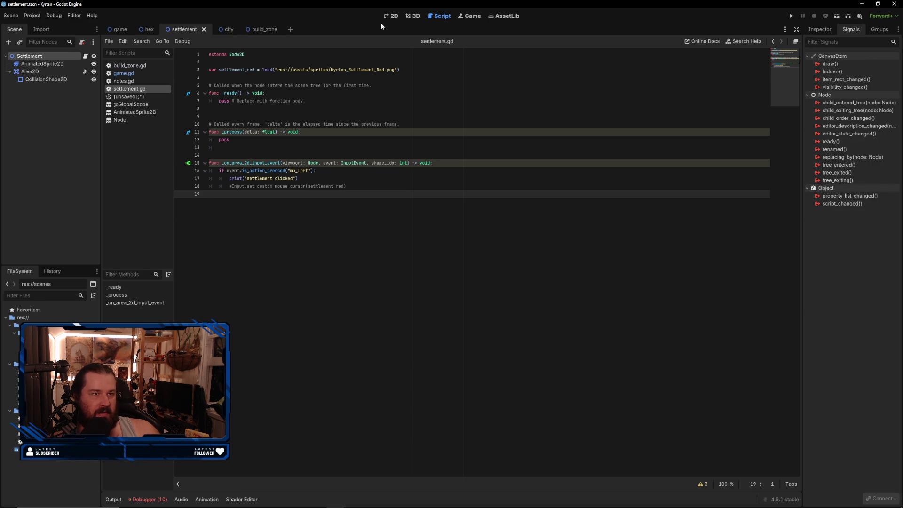
click(391, 16)
click(118, 29)
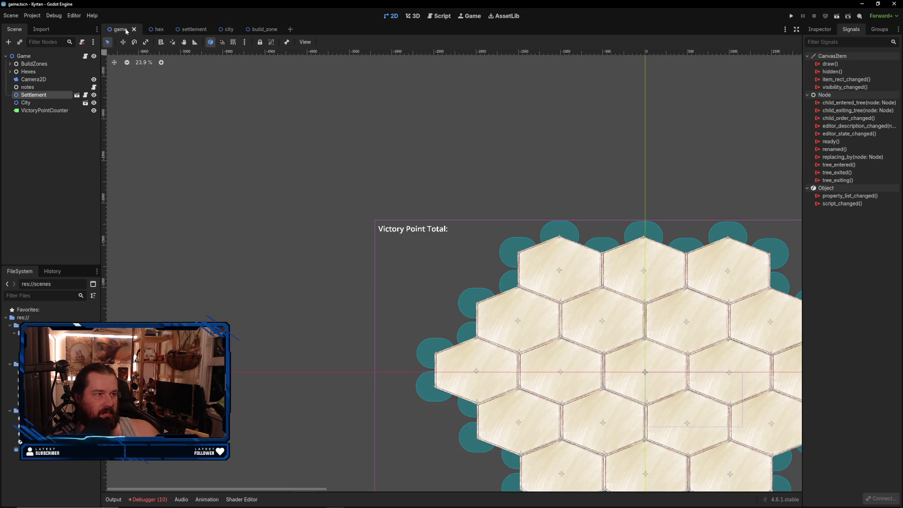
- Select the BuildZone nodes on the canvas and save the game scene with Ctrl+S
scroll(530, 230, down, 4)
scroll(551, 242, up, 1)
right_click(710, 354)
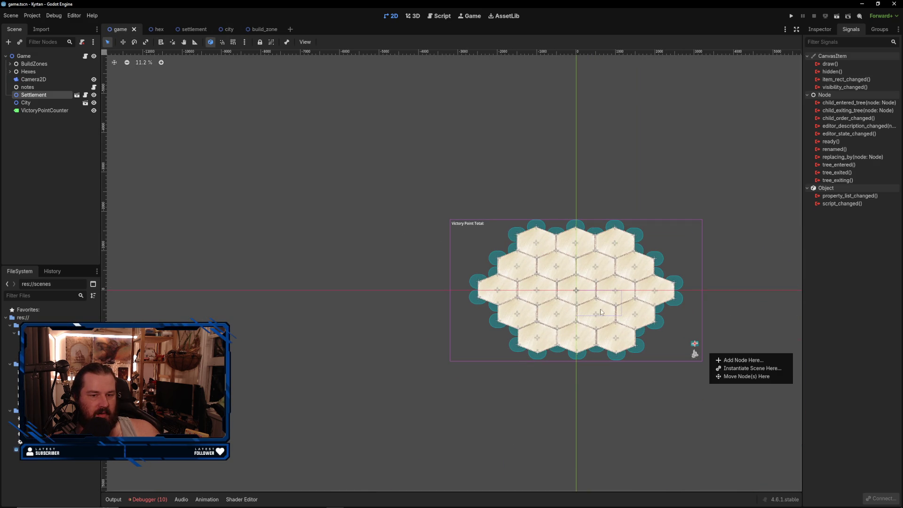
click(704, 295)
drag(704, 295, 651, 328)
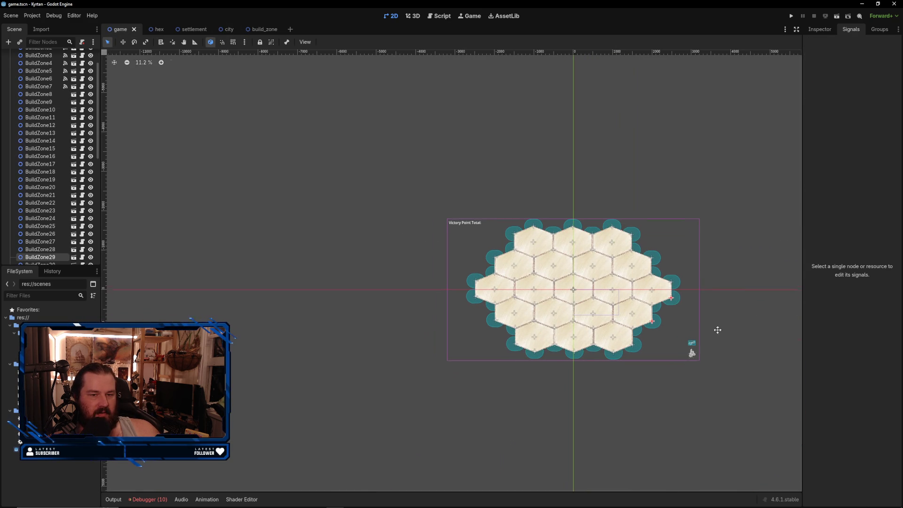
scroll(658, 310, up, 4)
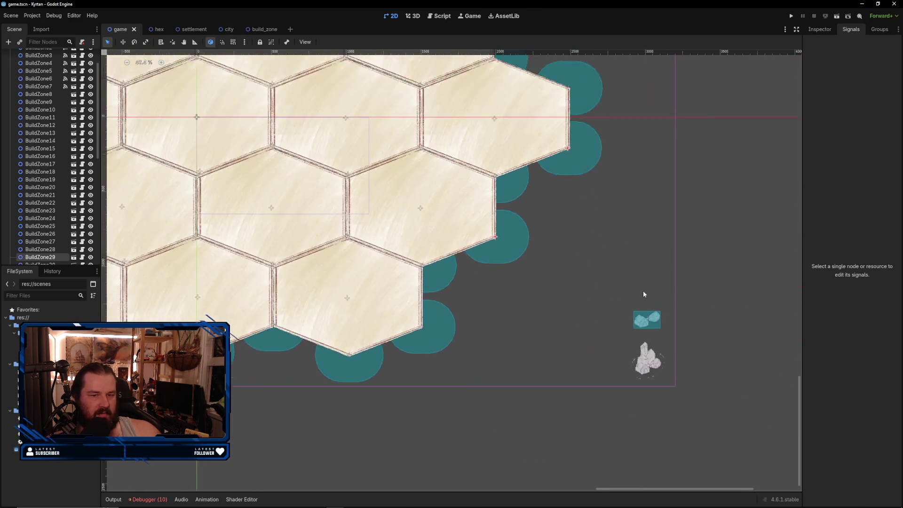
scroll(643, 292, down, 2)
scroll(644, 289, down, 1)
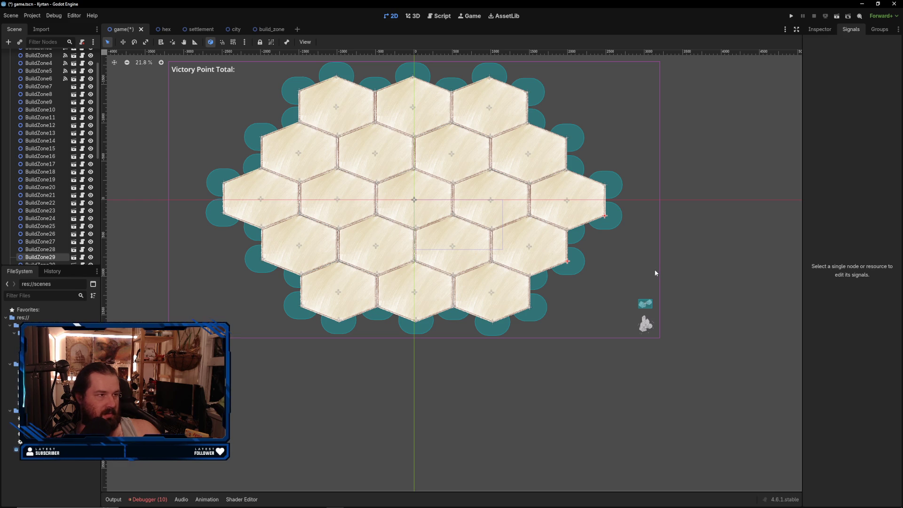
key(ctrl+s)
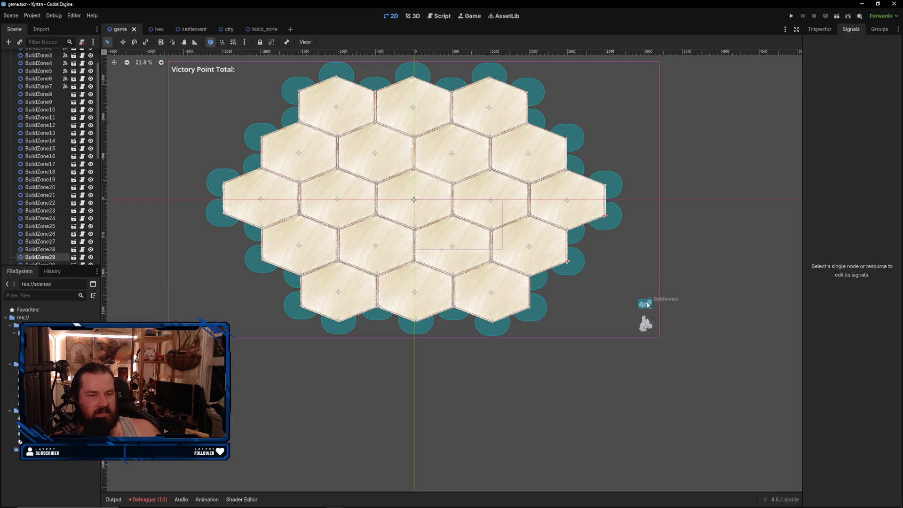
click(703, 284)
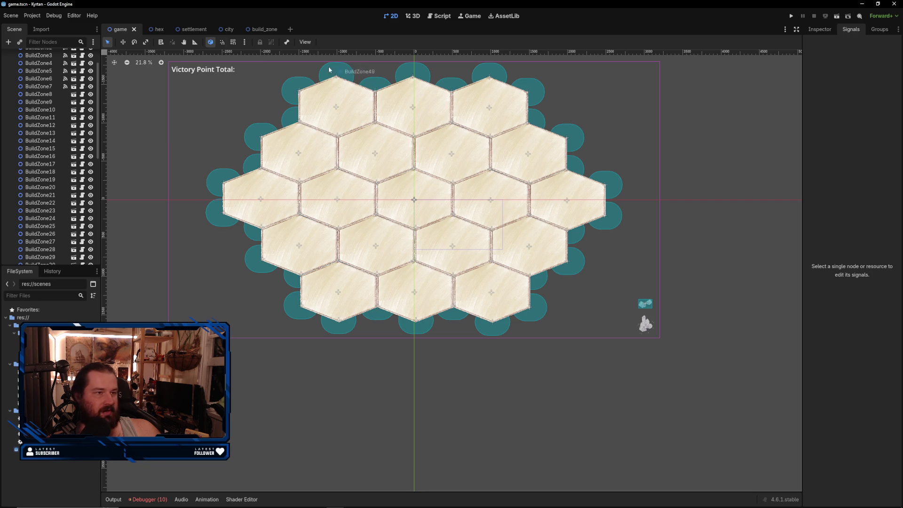
- Switch to the settlement scene, check the Area2D node's signals and bring up build_zone.gd
click(186, 29)
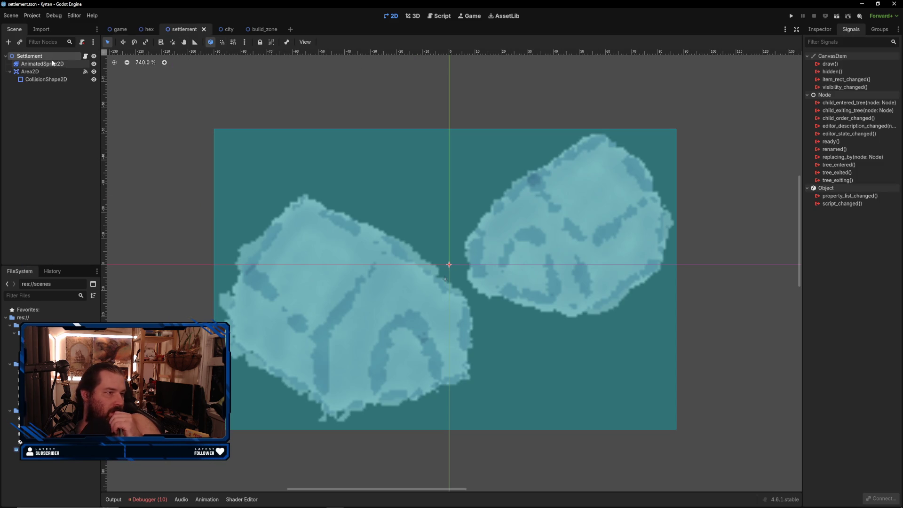
click(438, 15)
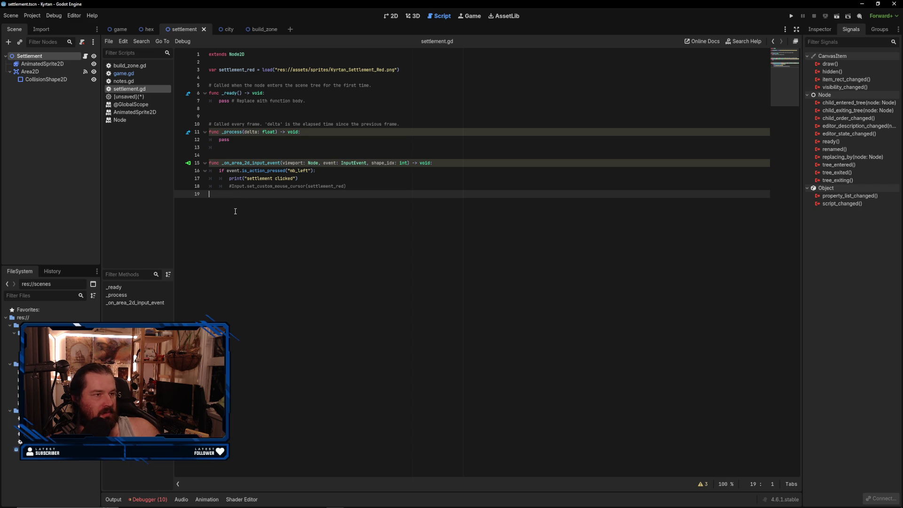
click(41, 71)
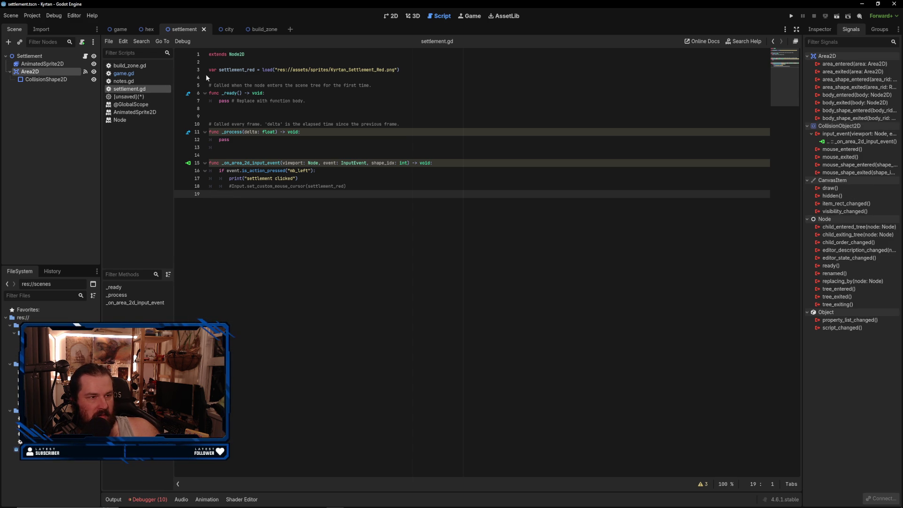
click(126, 65)
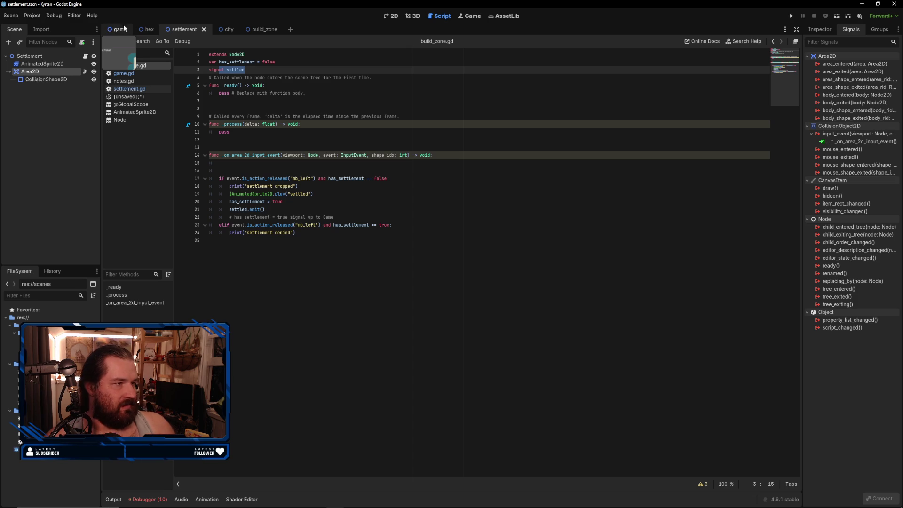
- Show game.gd from the build_zone scene, then switch to the Using signals docs page in the browser
click(263, 29)
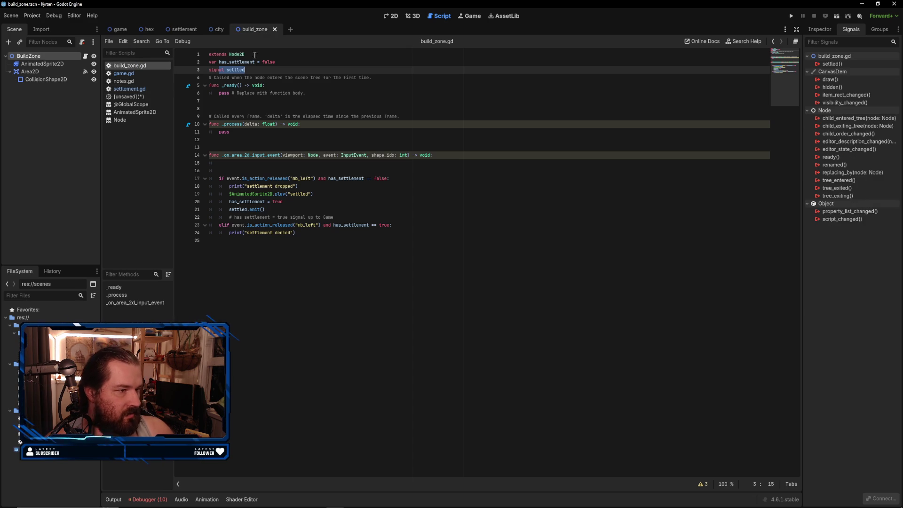
click(134, 74)
click(134, 69)
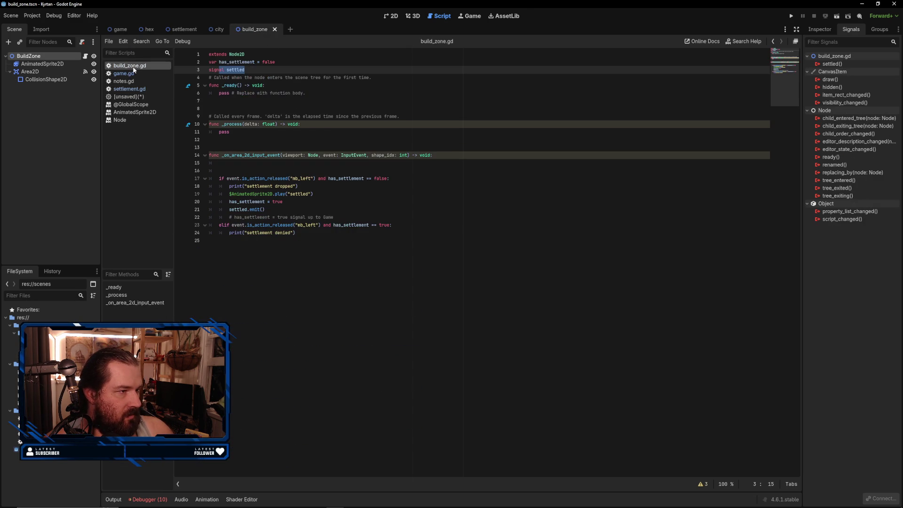
click(130, 73)
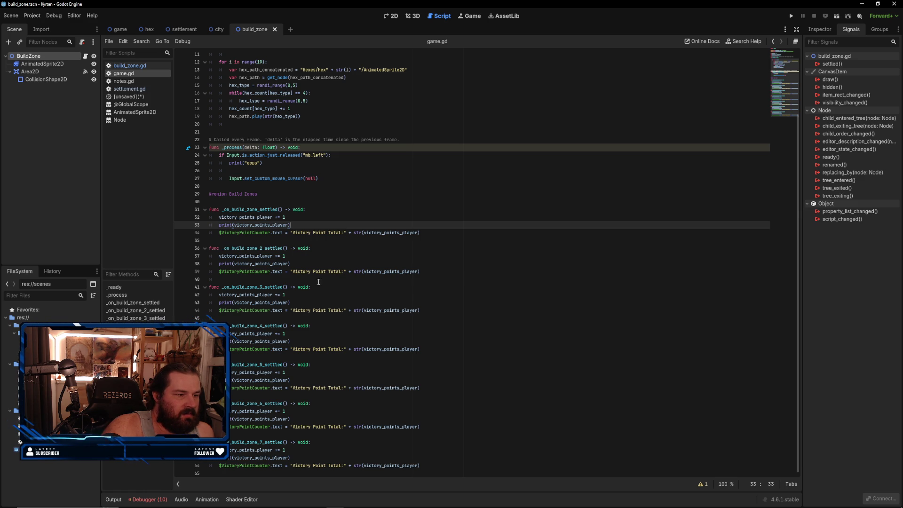
mouse_move(334, 501)
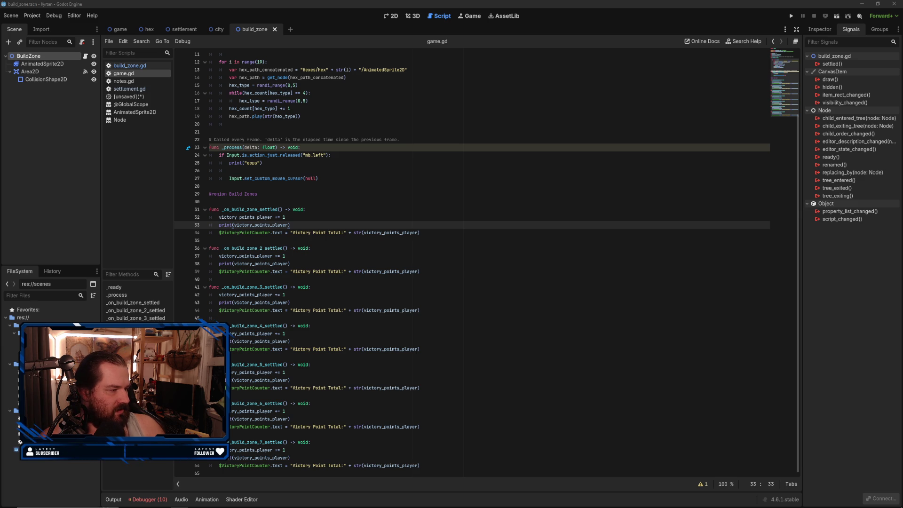
key(alt+Tab)
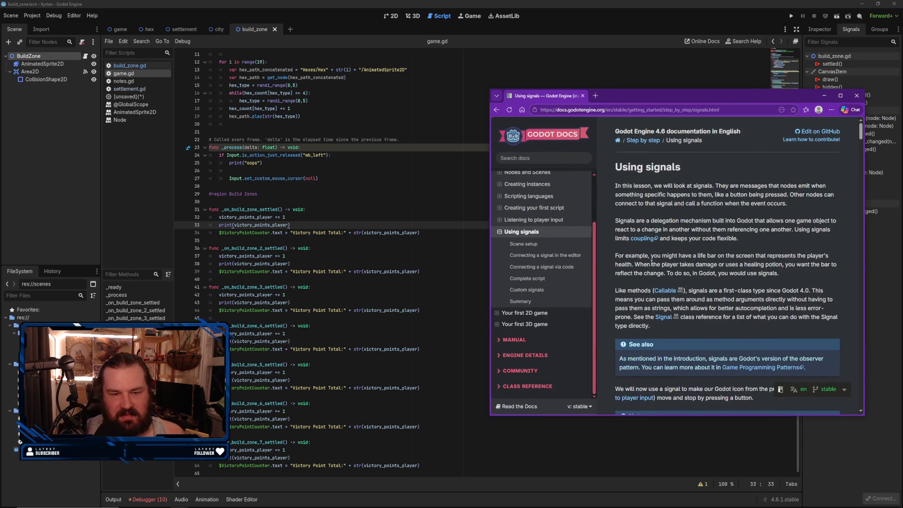
- Scroll the Using signals page to the Connect a Signal dialog section, then return to game.gd
scroll(694, 263, down, 5)
scroll(694, 263, down, 15)
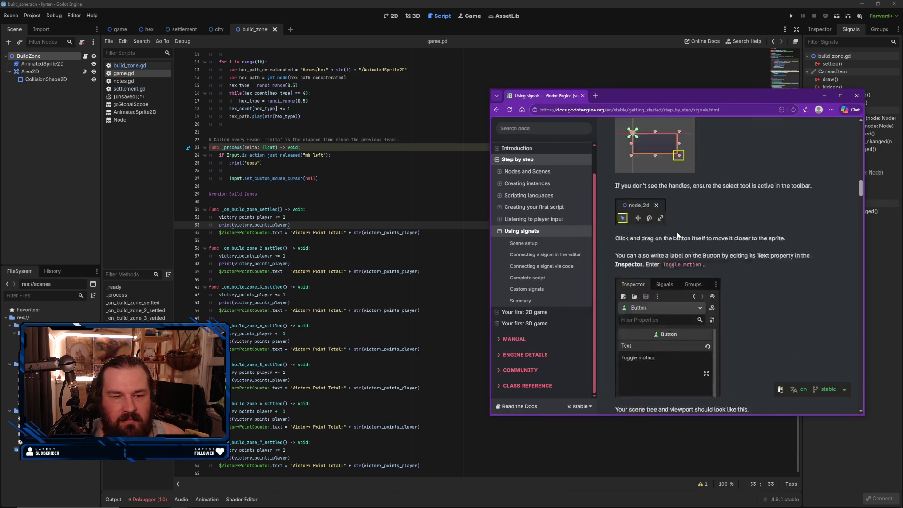
scroll(725, 227, down, 10)
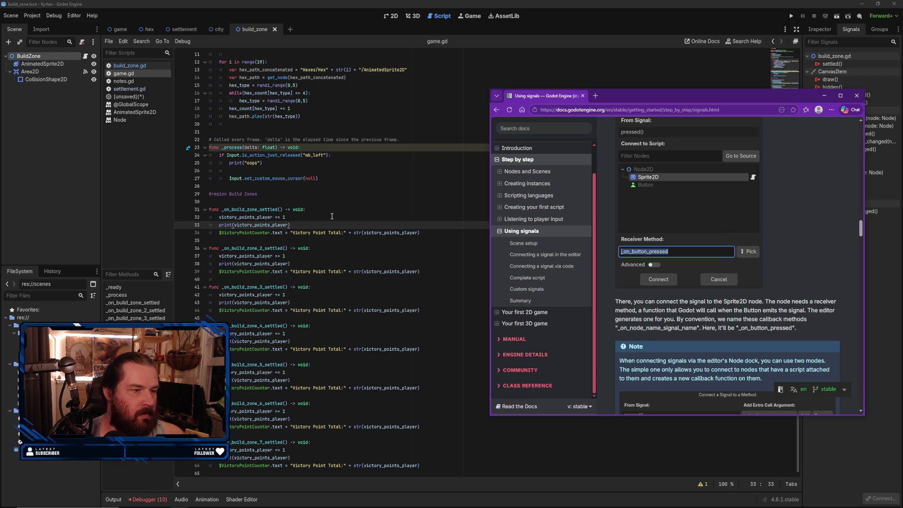
click(444, 387)
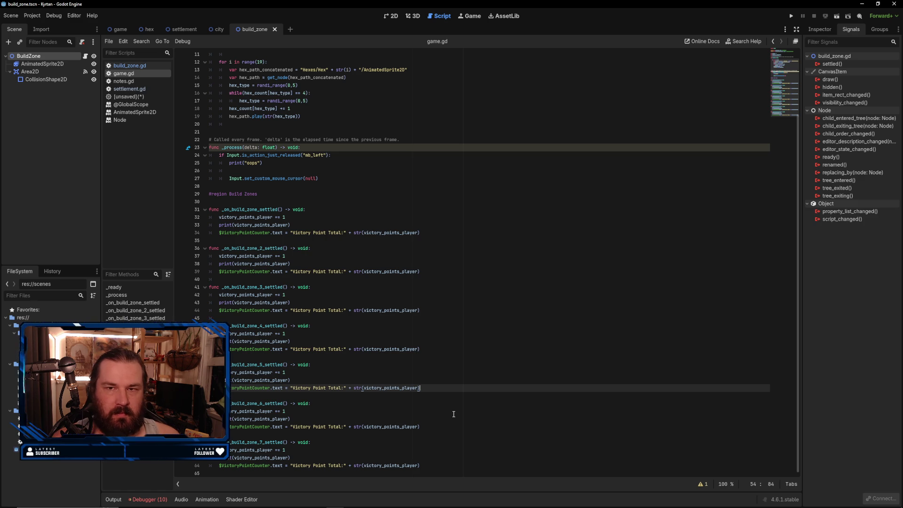
- Insert empty lines after line 65 in game.gd, then switch back to the settlement scene's build_zone.gd
click(444, 468)
key(Return)
key(Return)
key(Return)
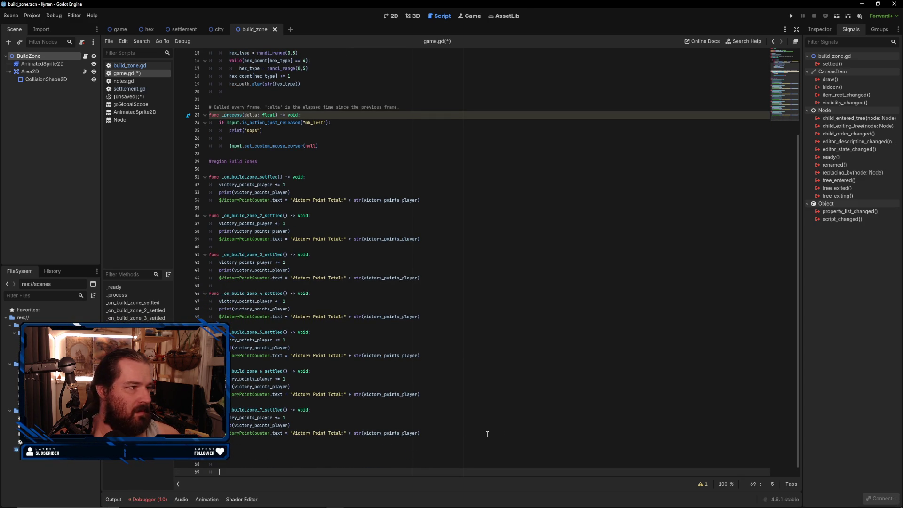
key(Up)
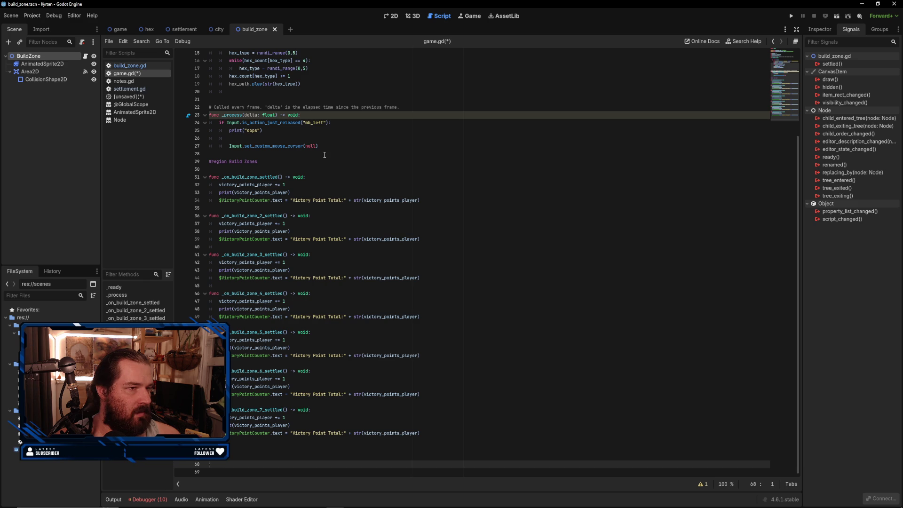
key(BackSpace)
key(BackSpace)
text(dre)
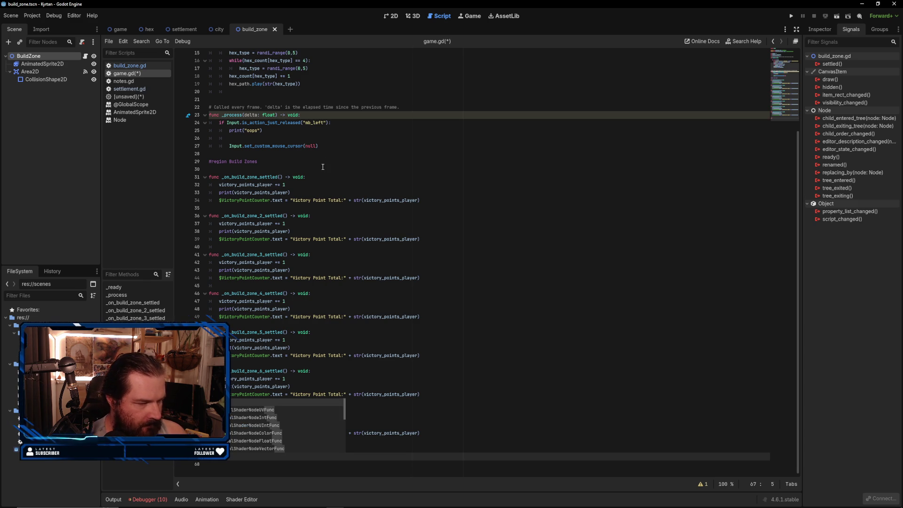
text(on)
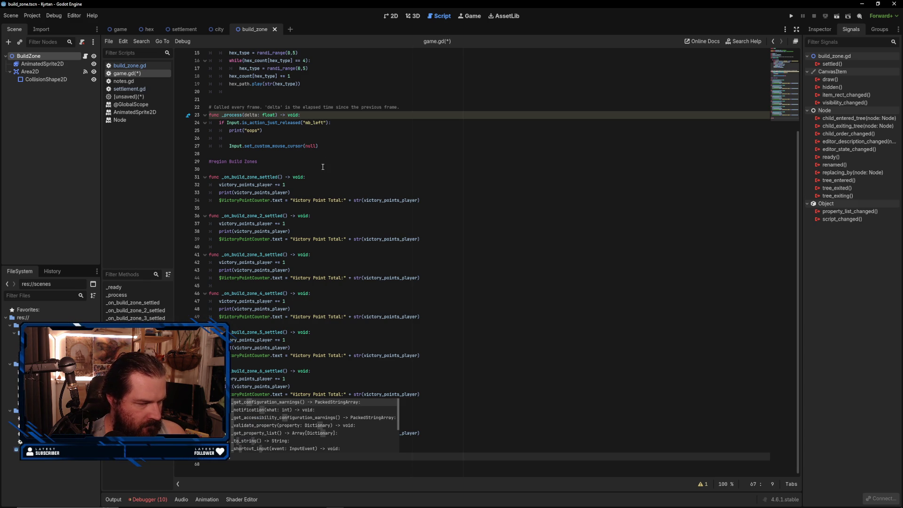
text(_se)
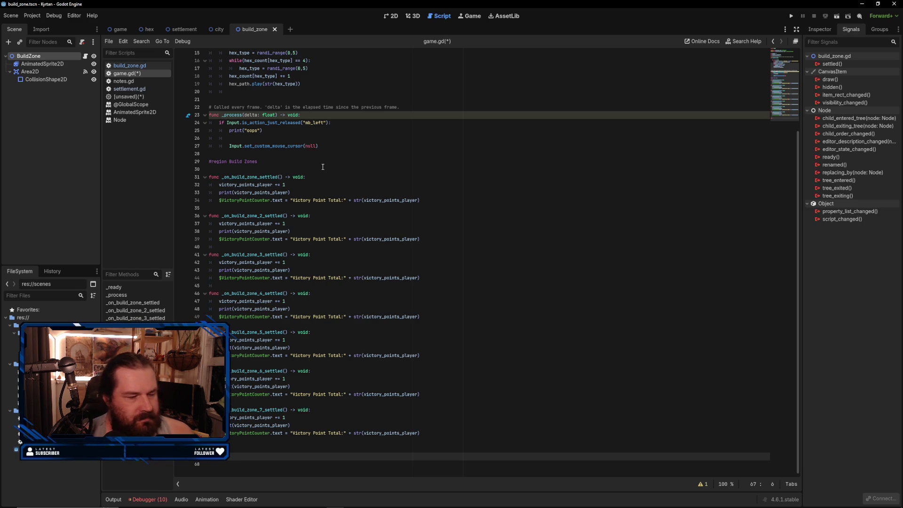
click(179, 29)
click(139, 66)
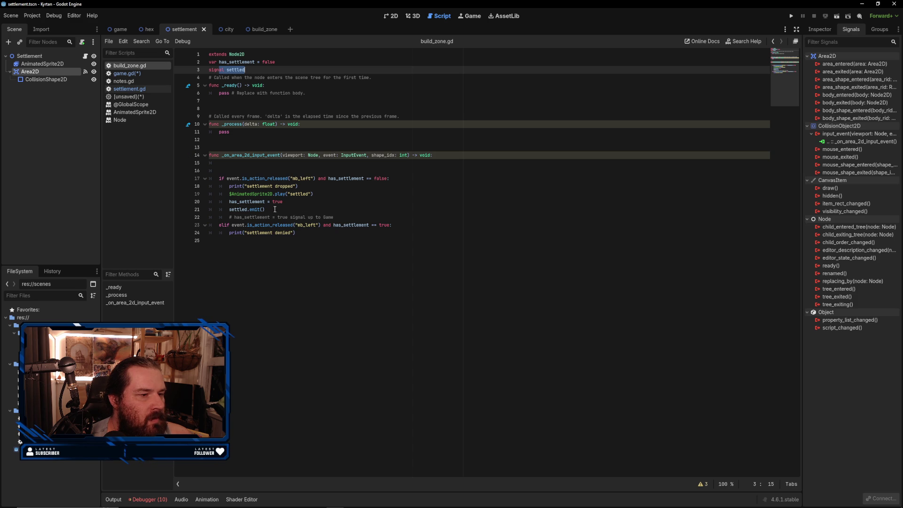
- Comment out settled.emit() on line 21 of build_zone.gd and run the project
click(230, 210)
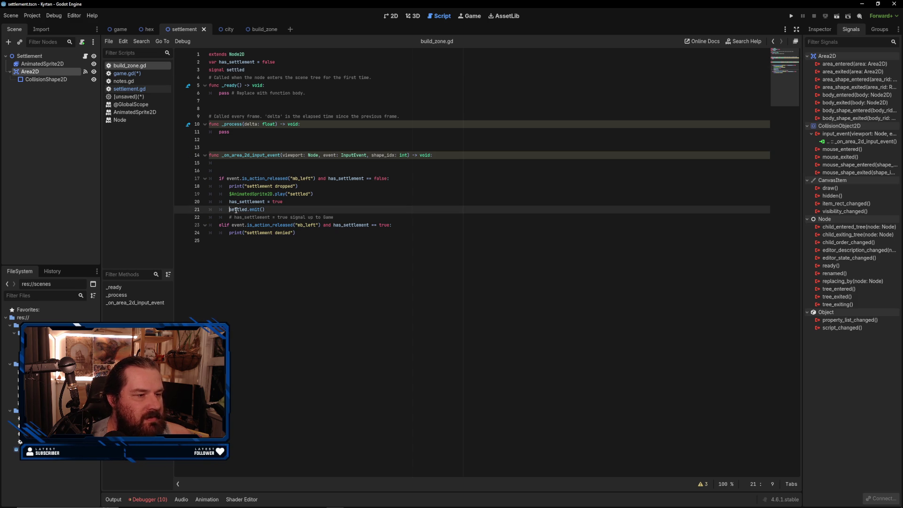
text(#)
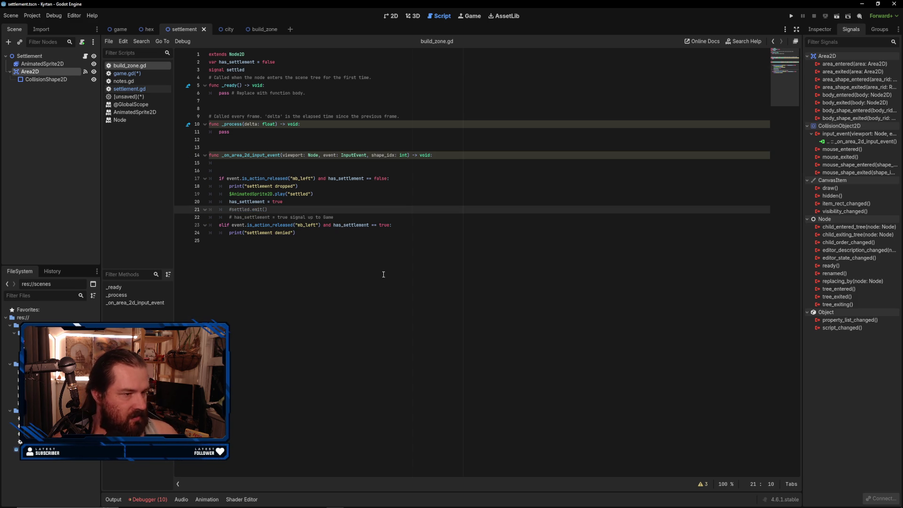
click(792, 17)
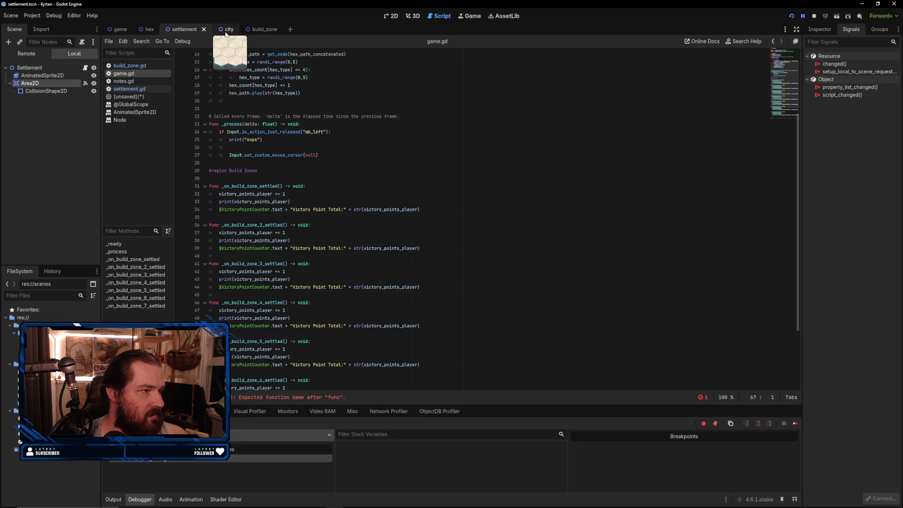
- Delete the broken line 67 in game.gd that the run reported as an error
click(165, 65)
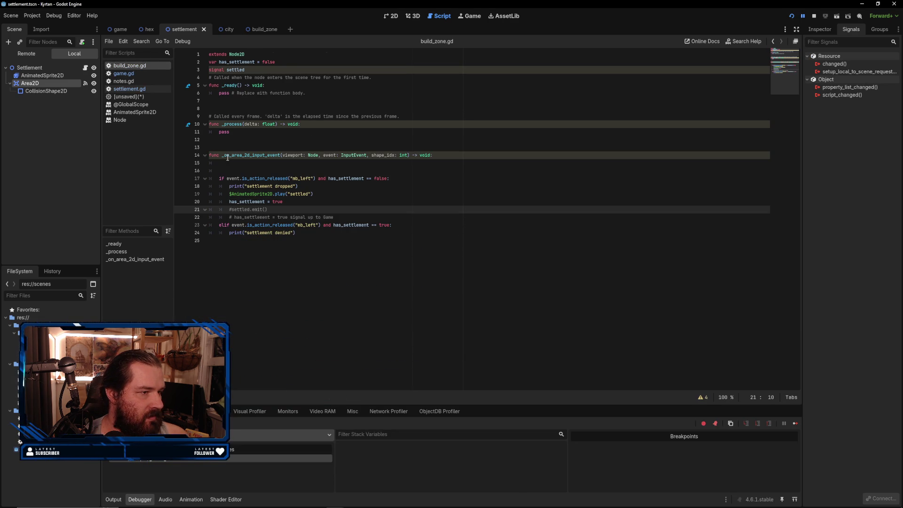
click(122, 30)
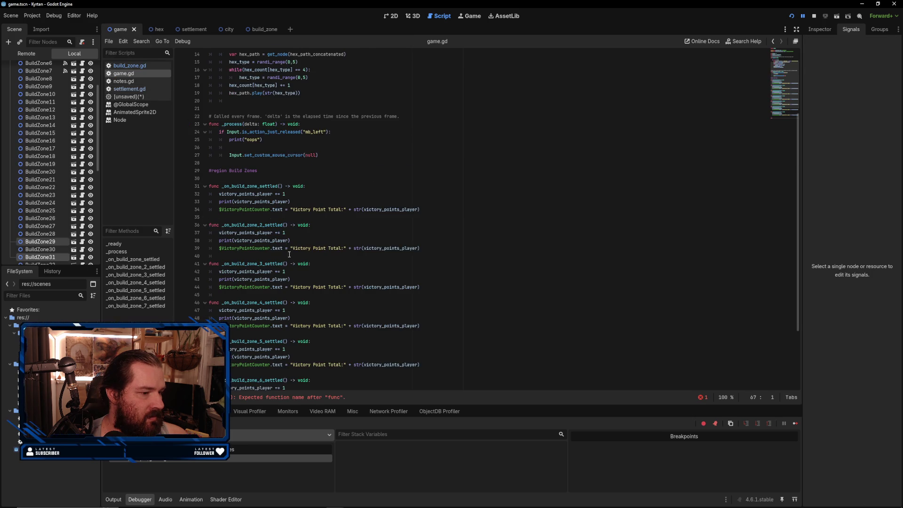
click(240, 397)
key(BackSpace)
key(BackSpace)
key(BackSpace)
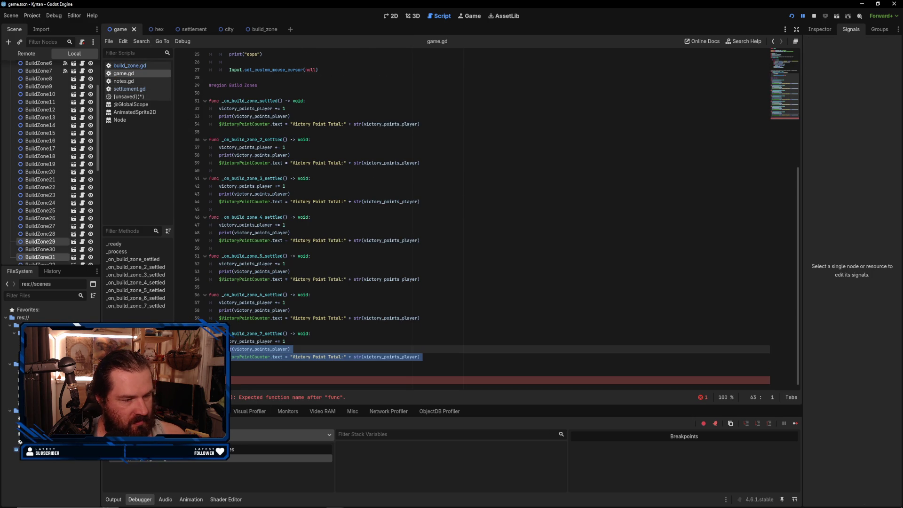
- Run the game again, place a settlement on a hex corner, and close the game
click(791, 16)
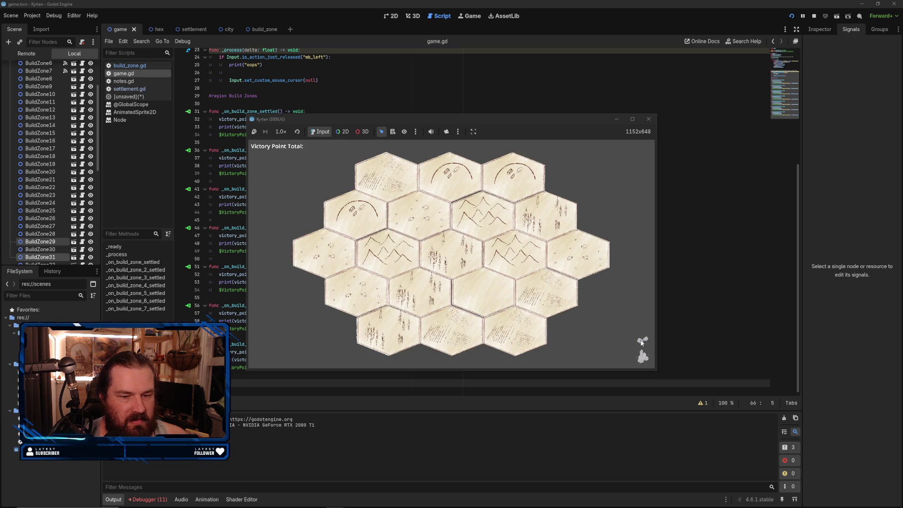
click(484, 240)
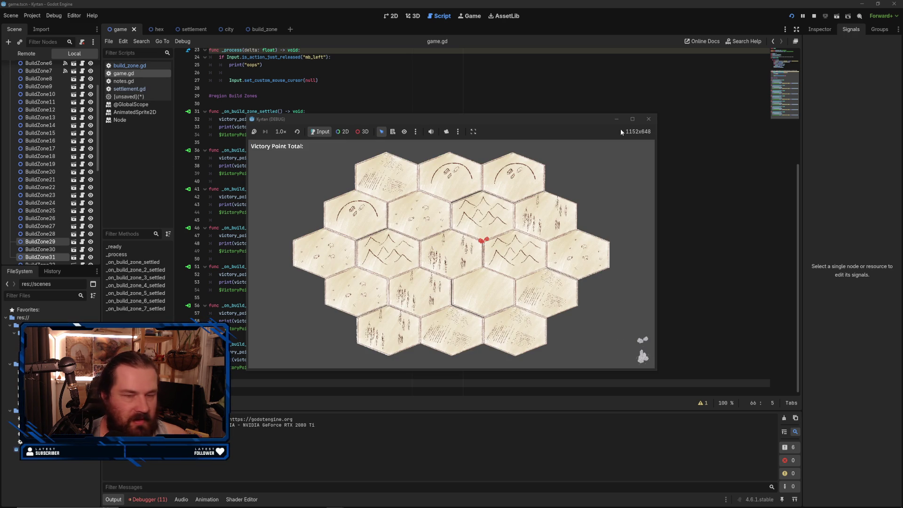
click(649, 120)
click(191, 29)
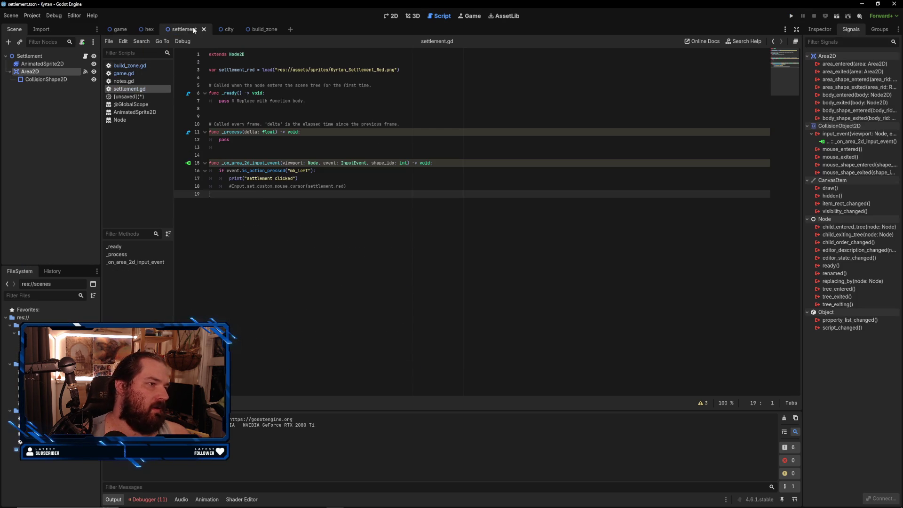
- Uncomment the settled.emit() line in build_zone.gd
click(140, 67)
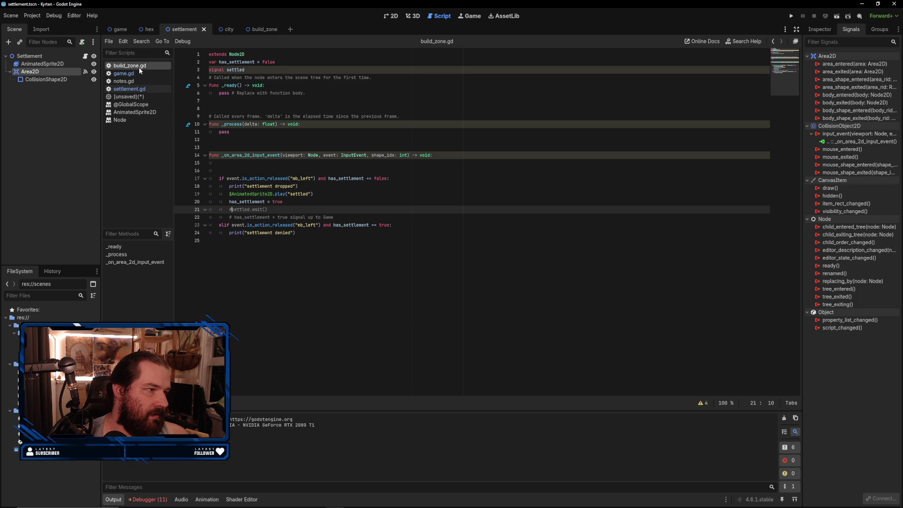
key(Delete)
click(361, 258)
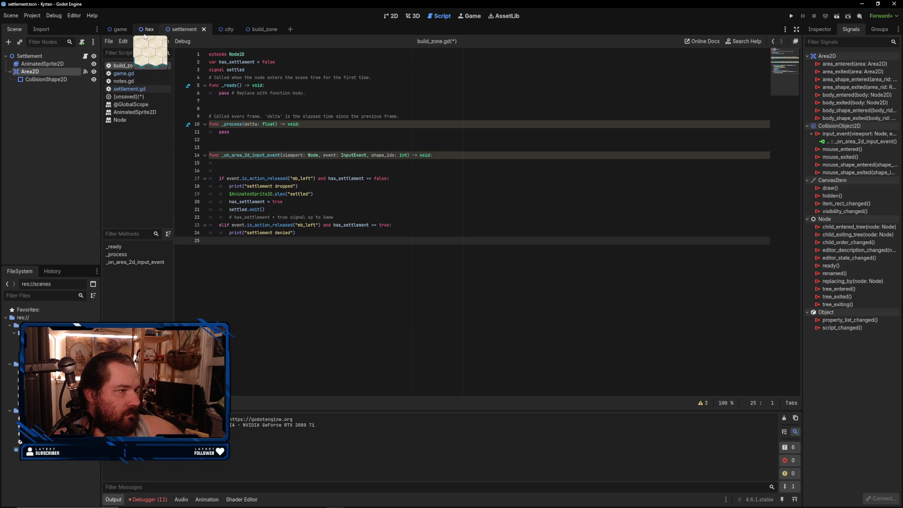
- Look through the game, settlement, hex and city scene tabs
click(119, 29)
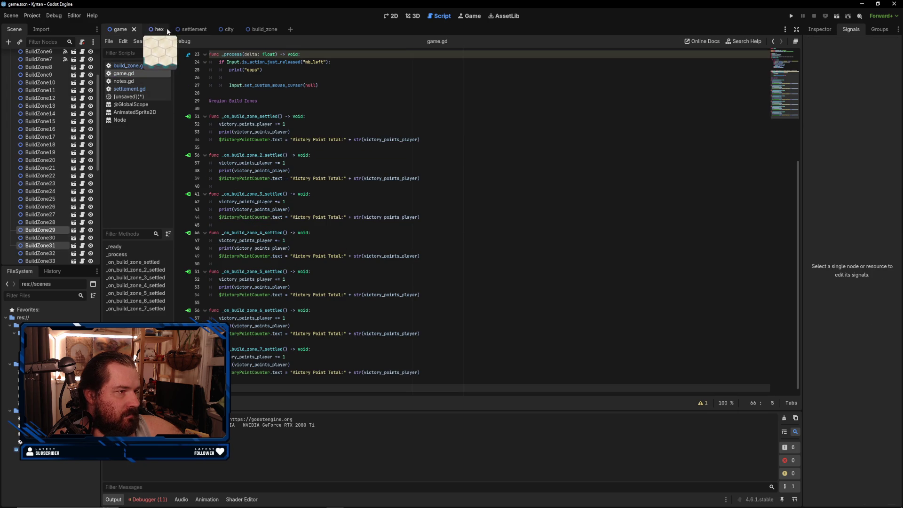
click(184, 29)
click(146, 30)
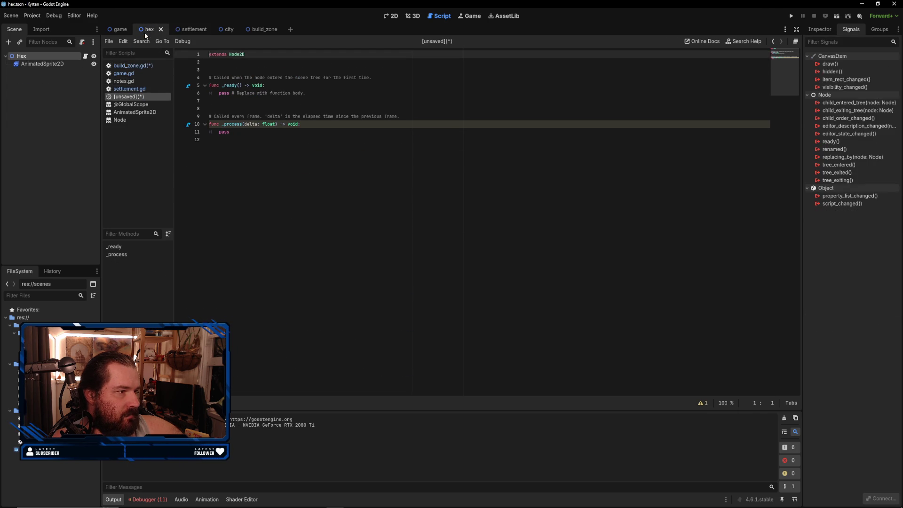
click(219, 29)
click(187, 30)
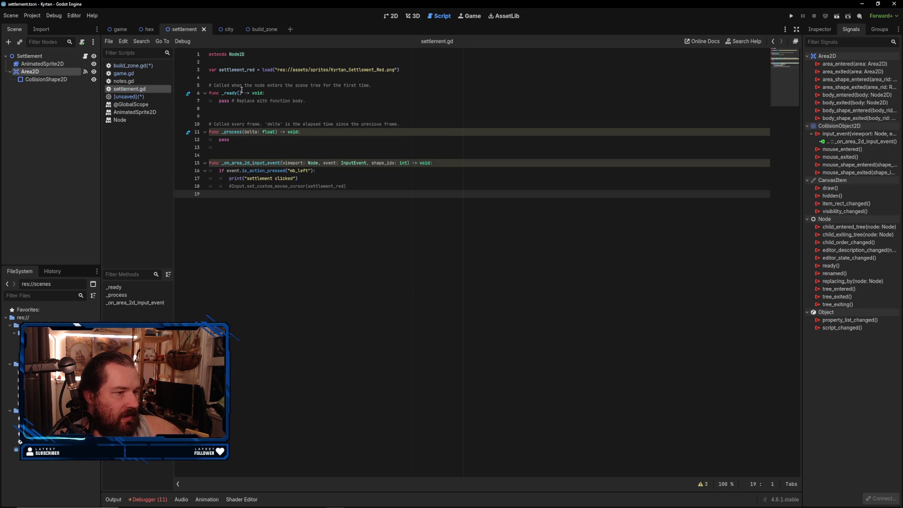
- Insert blank lines below the signal comment and below has_settlement, starting a has_city declaration
click(134, 67)
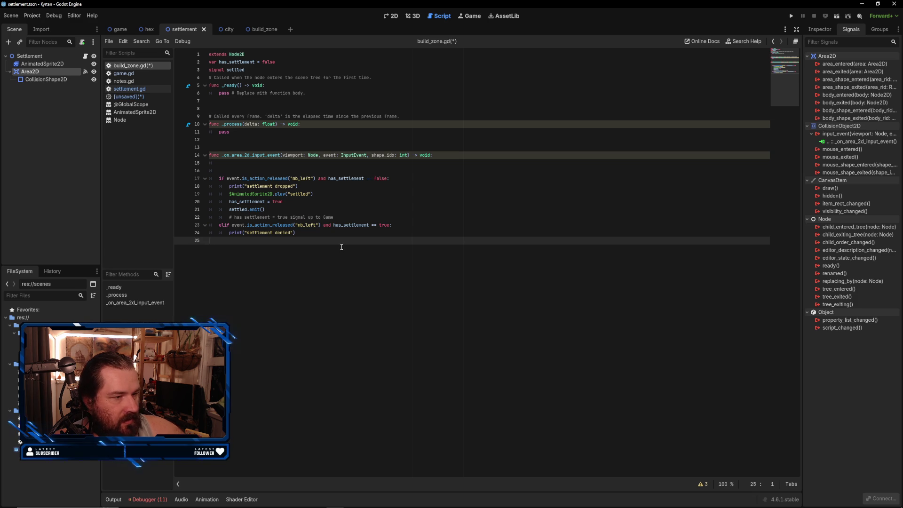
drag(274, 210, 222, 212)
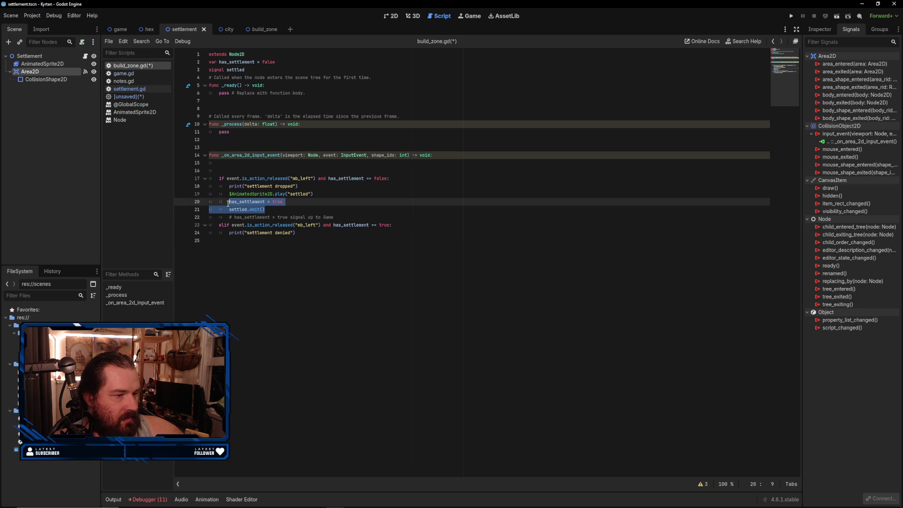
key(End)
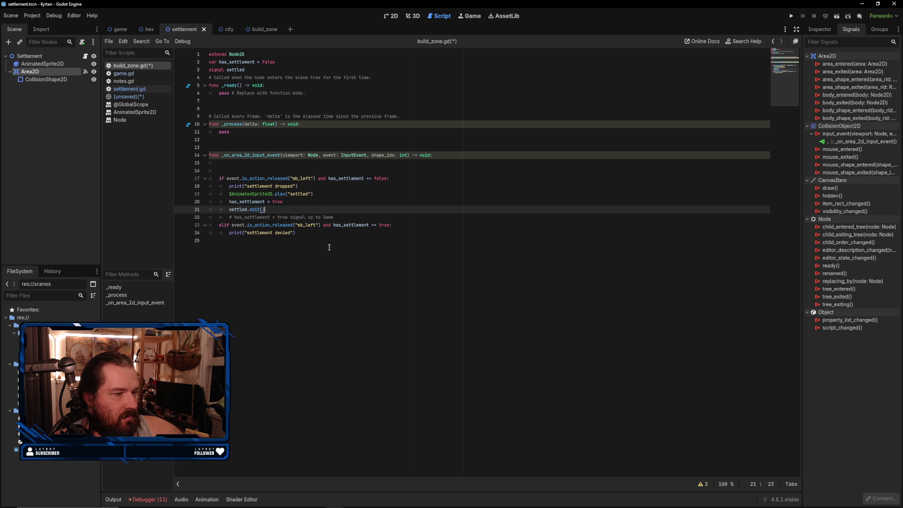
click(343, 217)
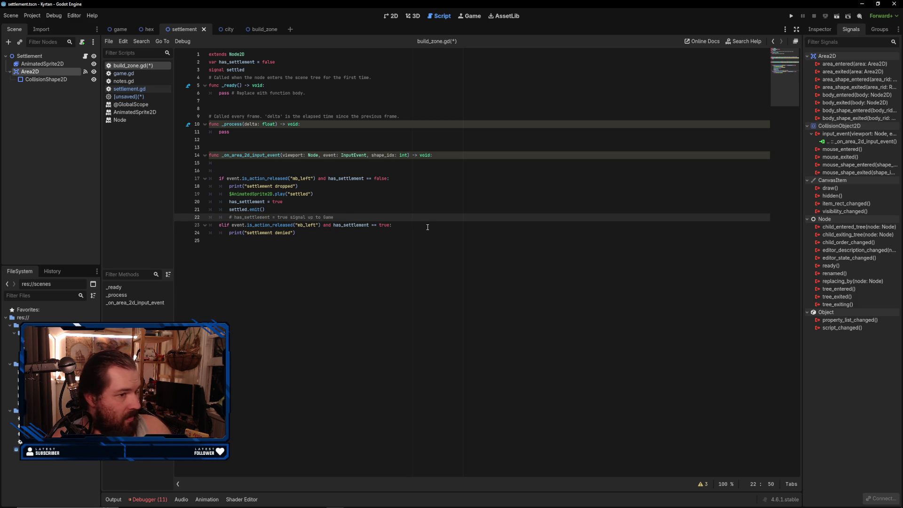
key(Return)
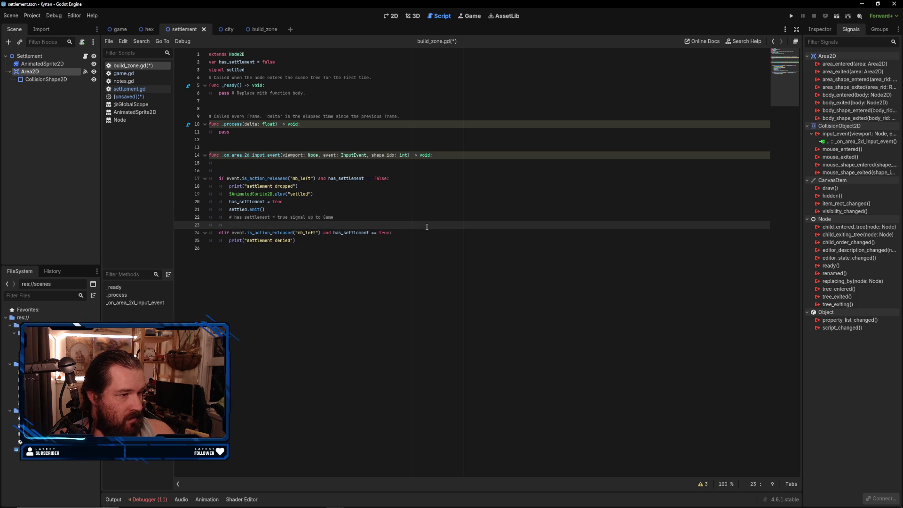
key(Return)
key(BackSpace)
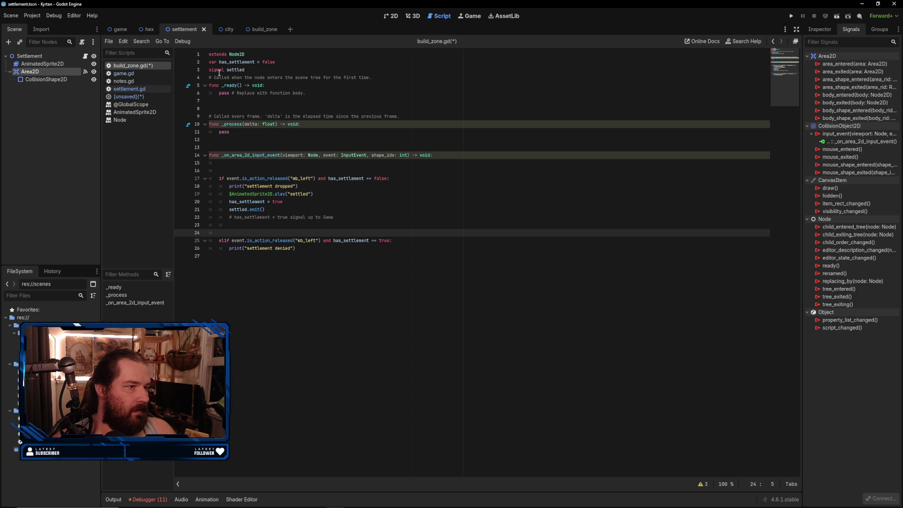
click(277, 62)
key(Return)
text(v)
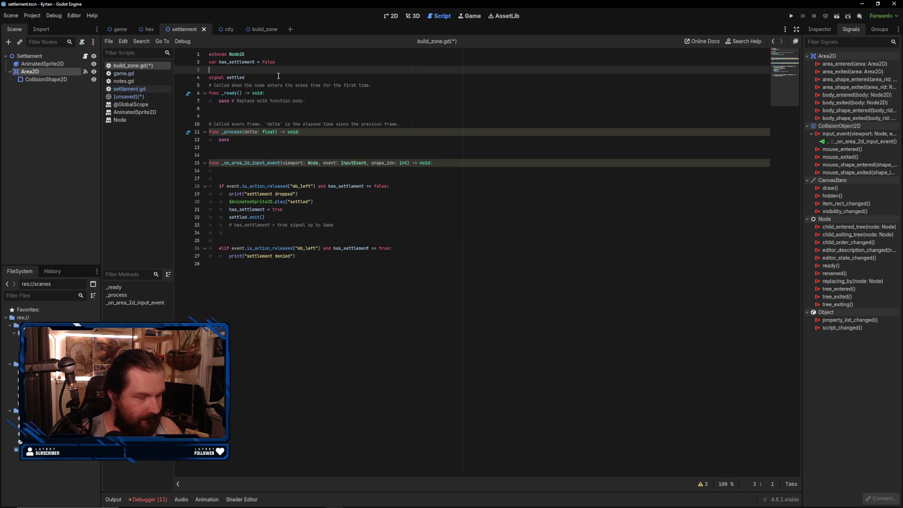
text(has_city = false)
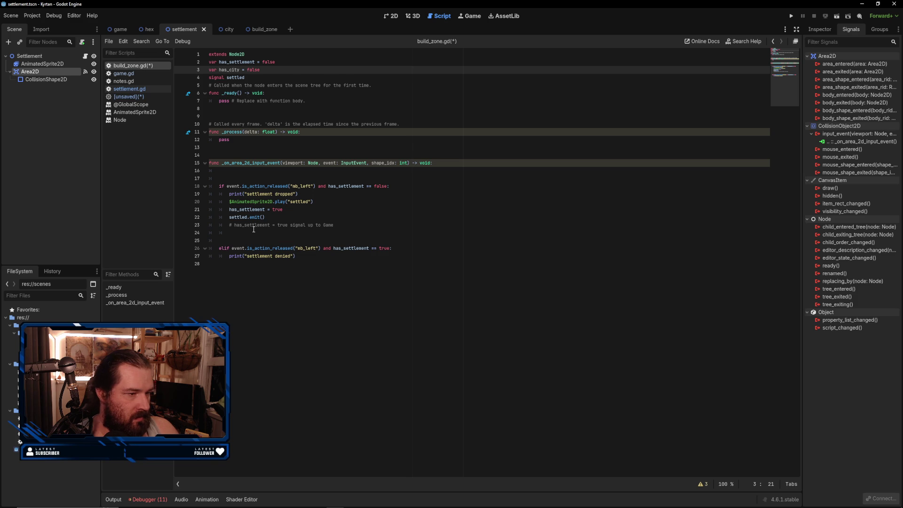
- Delete the leftover signal comment on line 23 of build_zone.gd
drag(342, 225, 307, 218)
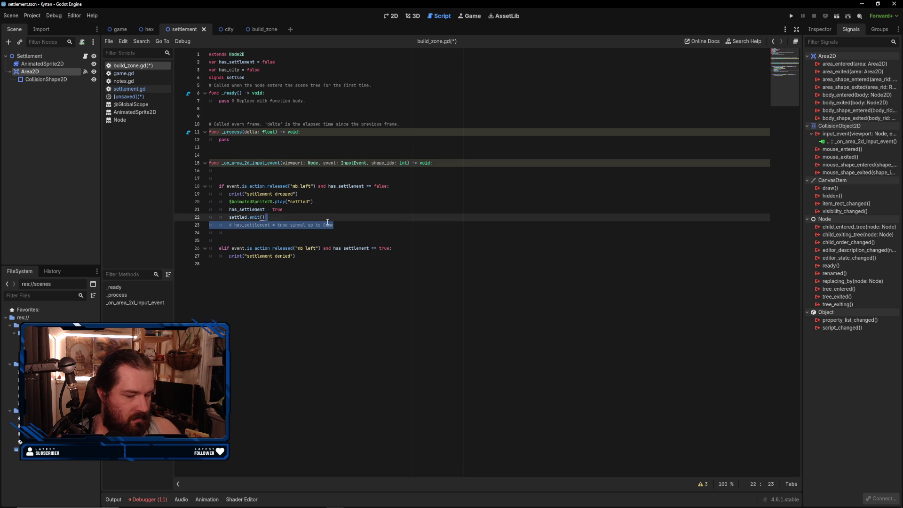
key(BackSpace)
click(284, 223)
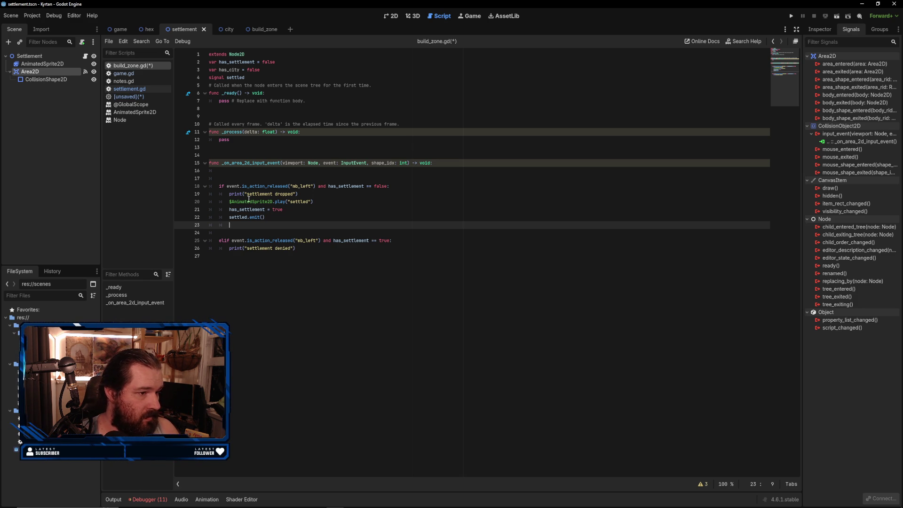
- Copy the settlement-placing if block on lines 18–22
drag(270, 217, 219, 185)
double_click(220, 186)
click(223, 185)
drag(220, 185, 286, 214)
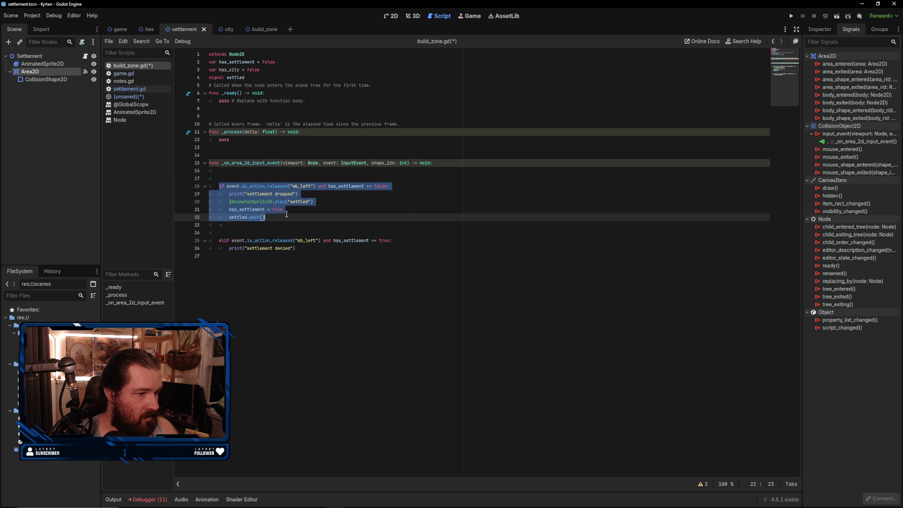
key(ctrl+c)
click(235, 228)
- Paste the block as an elif branch whose copy sets has_city instead of has_settlement
key(Down)
key(ctrl+v)
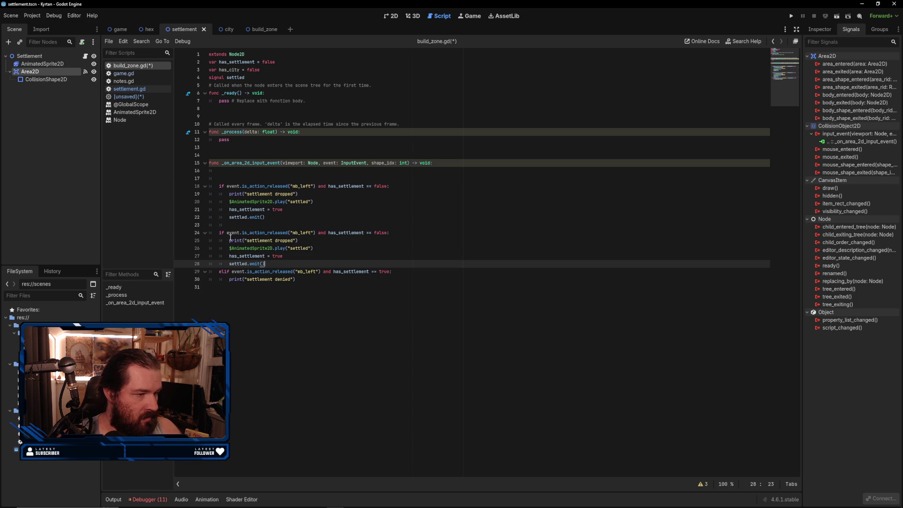
click(220, 232)
text(el)
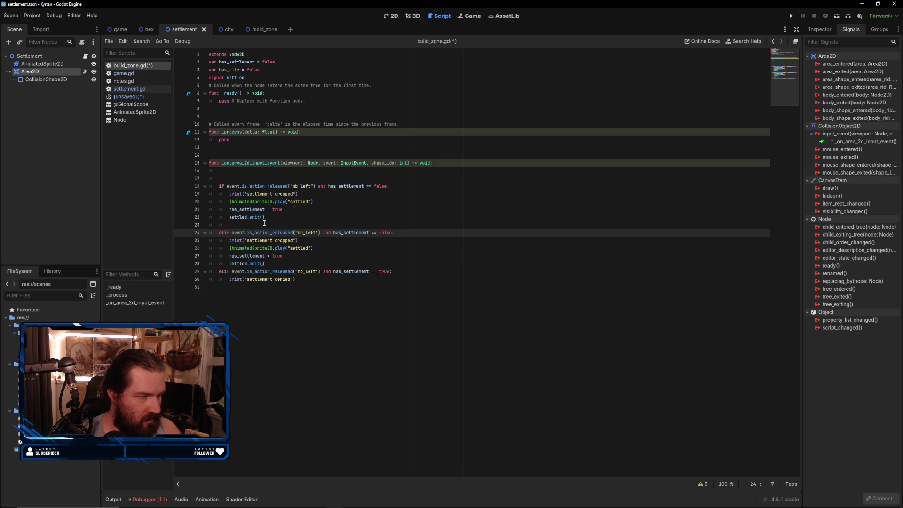
click(429, 272)
click(362, 264)
key(Return)
double_click(250, 256)
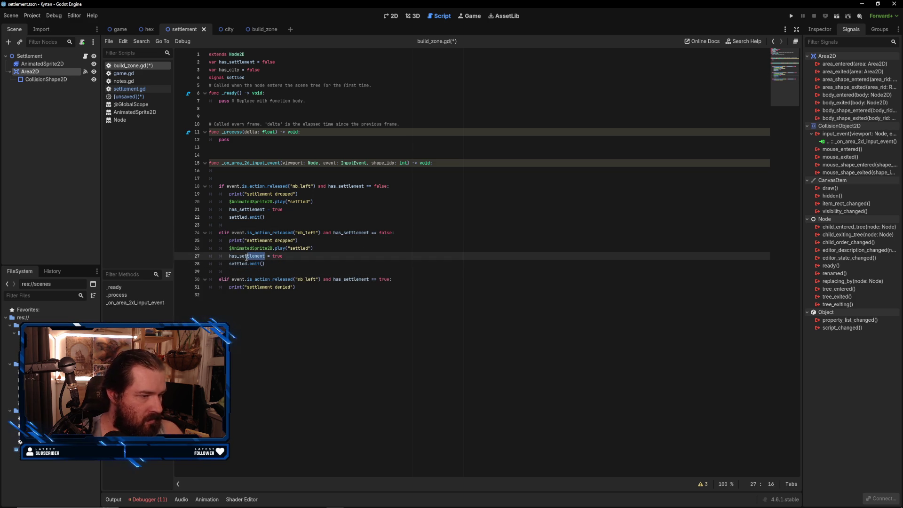
text(city)
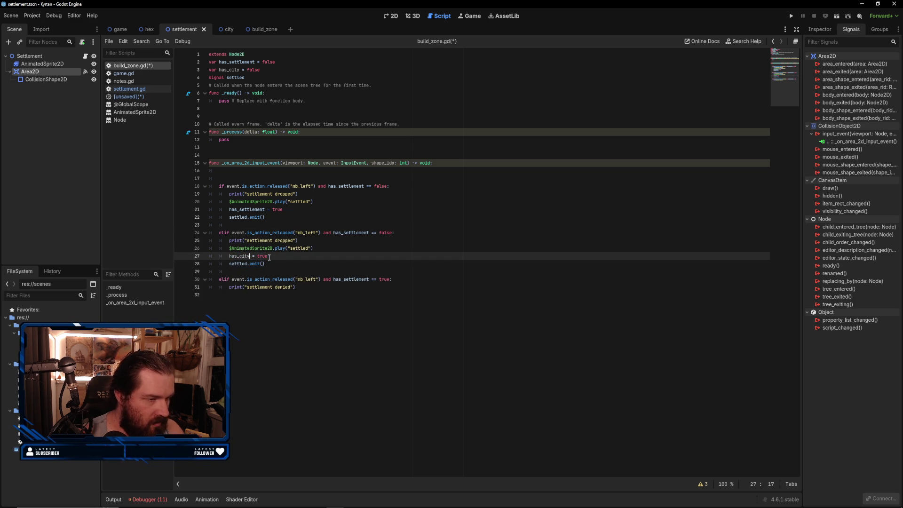
- Extend the denial condition on line 30 to also require has_city == true
click(390, 278)
text(and has_)
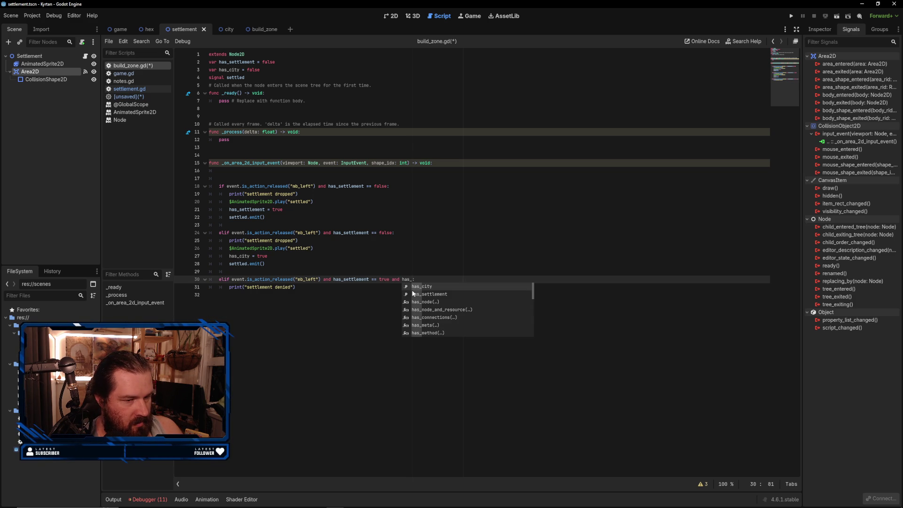
key(Return)
text(=-[)
key(BackSpace)
key(BackSpace)
key(BackSpace)
key(BackSpace)
text(rue:)
click(335, 285)
- Change line 24's condition to has_settlement == true and save build_zone.gd
click(321, 264)
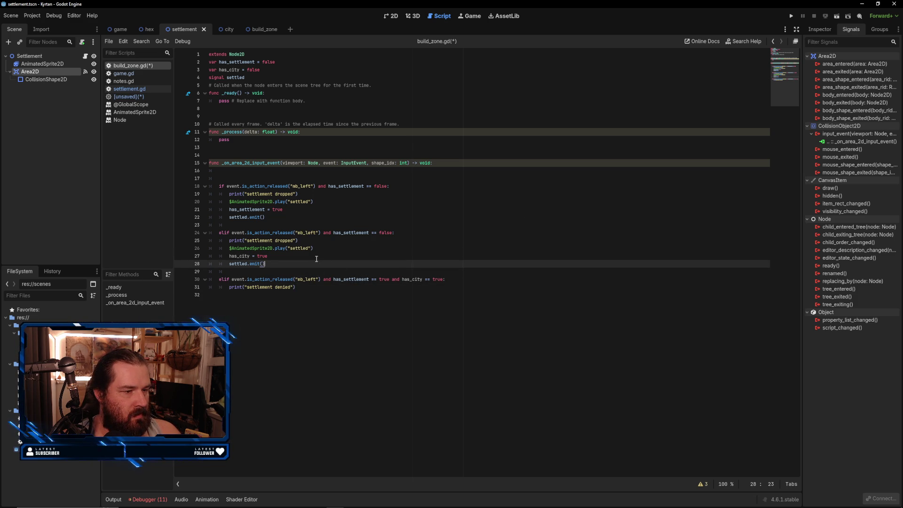
click(235, 70)
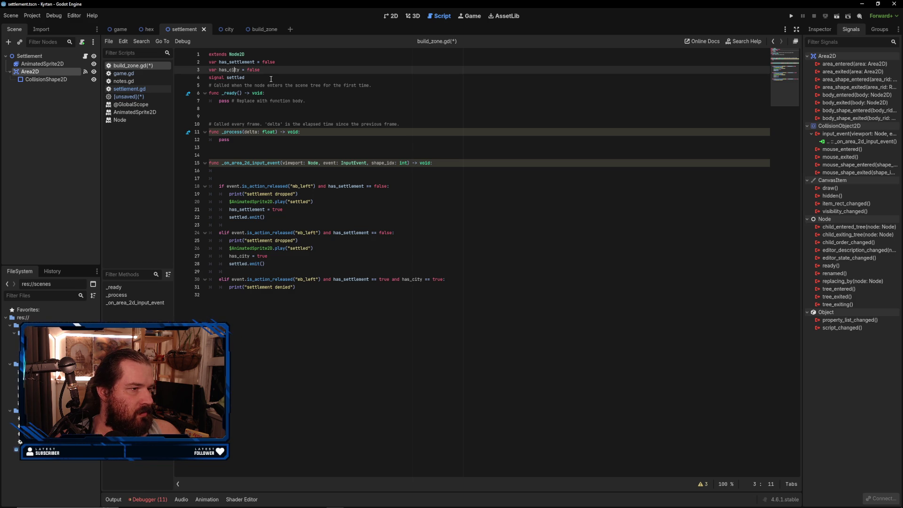
click(266, 260)
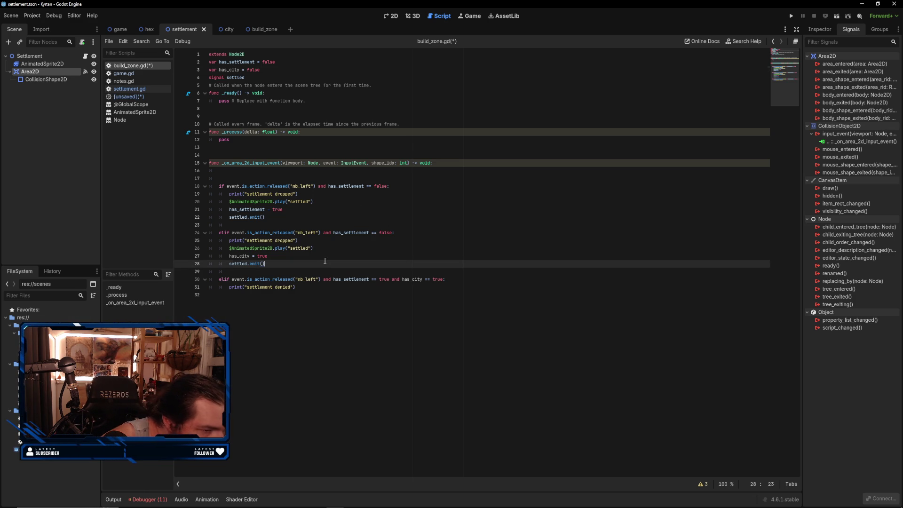
click(269, 258)
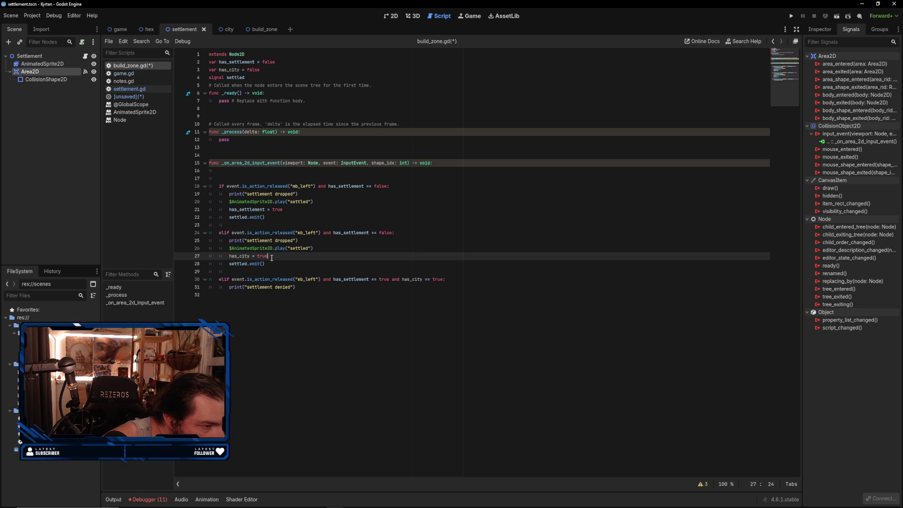
double_click(392, 232)
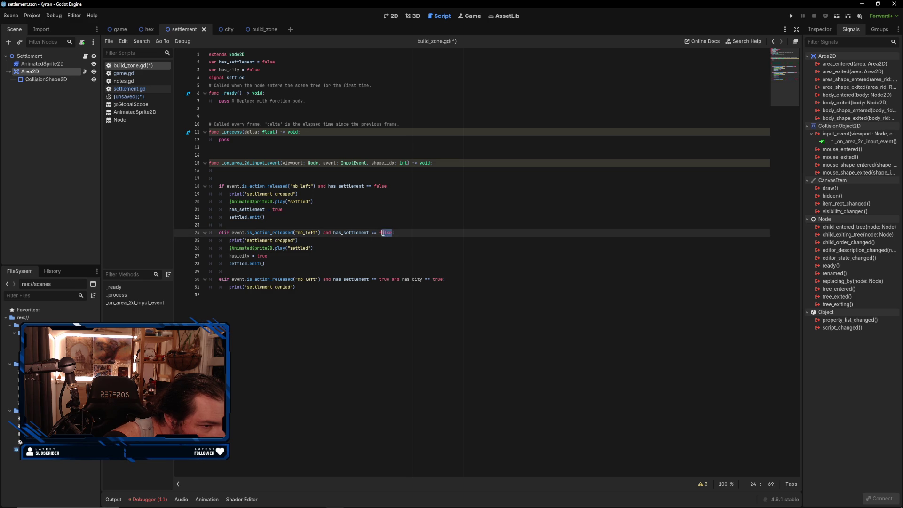
text(true)
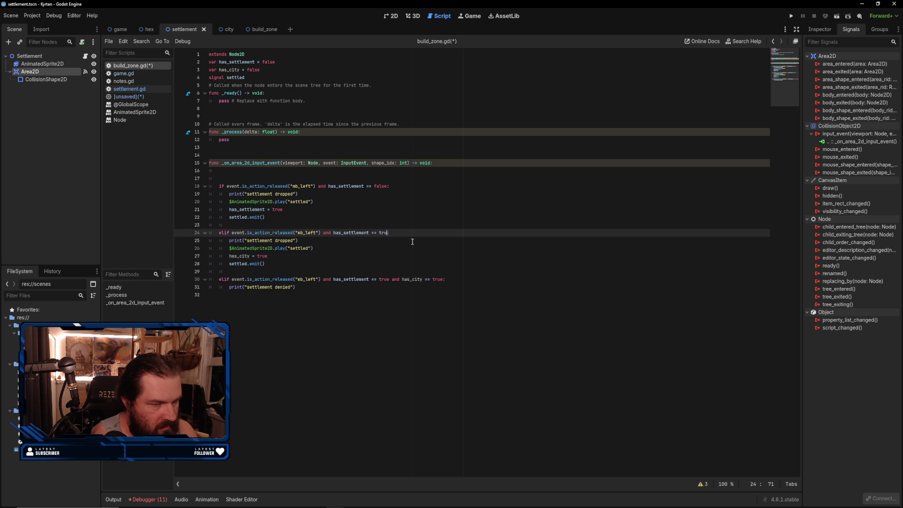
click(370, 262)
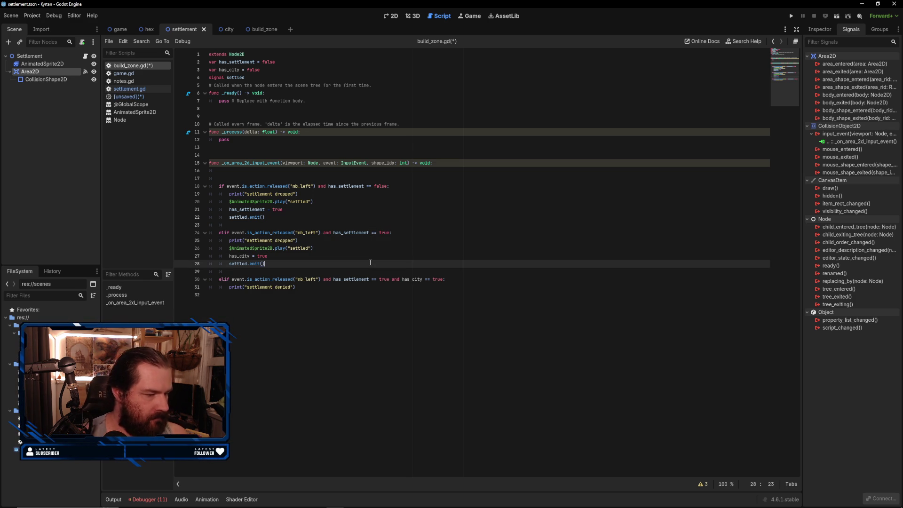
key(ctrl+s)
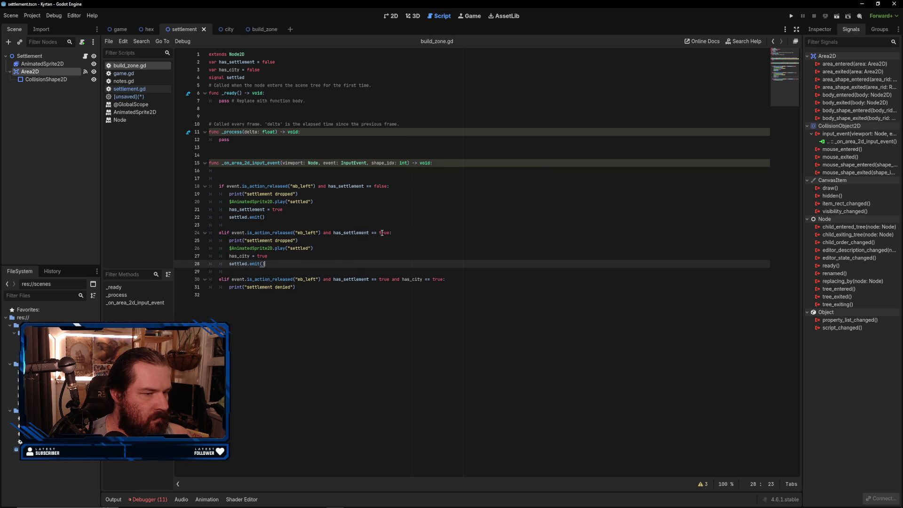
- Add has_city == false to line 24's condition and change the message to "city dropped"
click(444, 233)
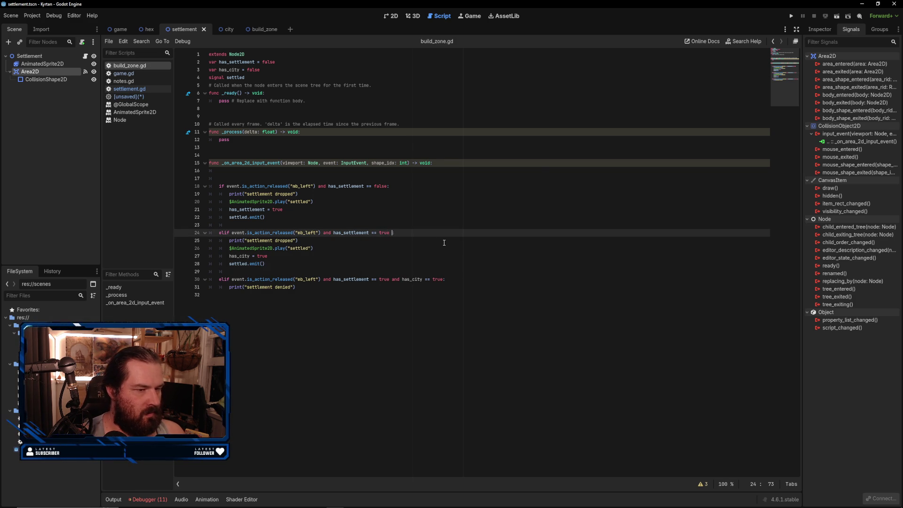
text(and has_city)
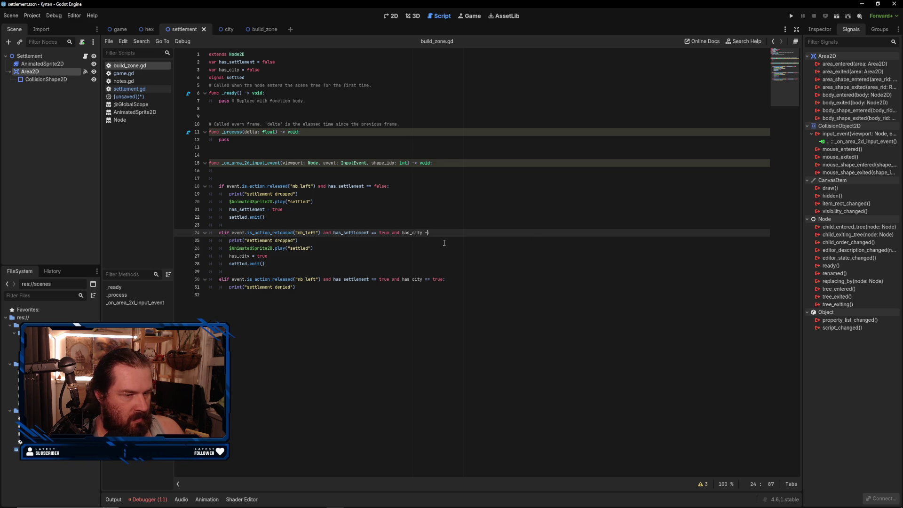
text( == false)
click(385, 256)
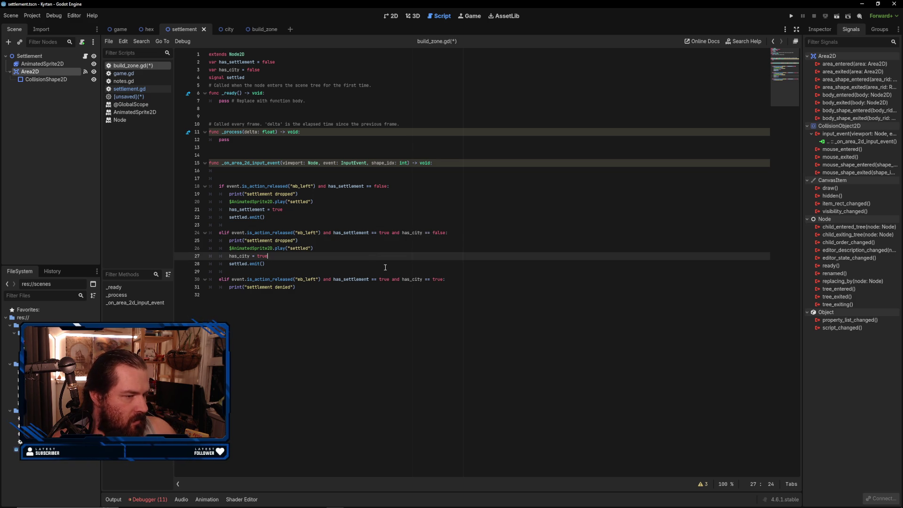
drag(272, 240, 247, 240)
text(city)
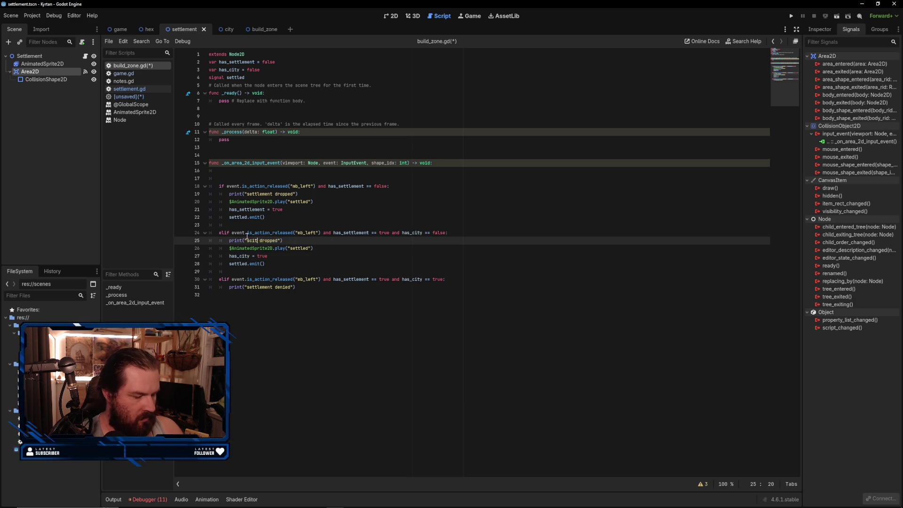
key(Left)
key(Left)
key(Left)
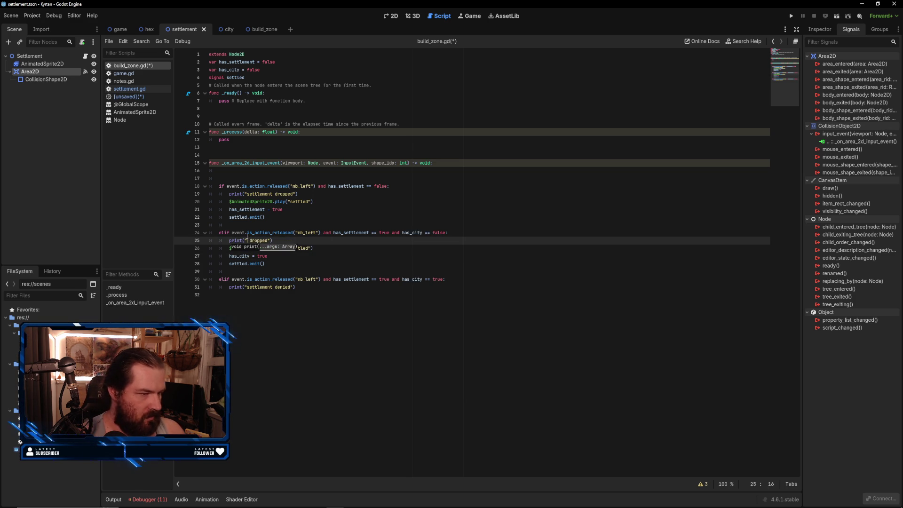
key(BackSpace)
key(Right)
key(Right)
key(Right)
mouse_move(247, 235)
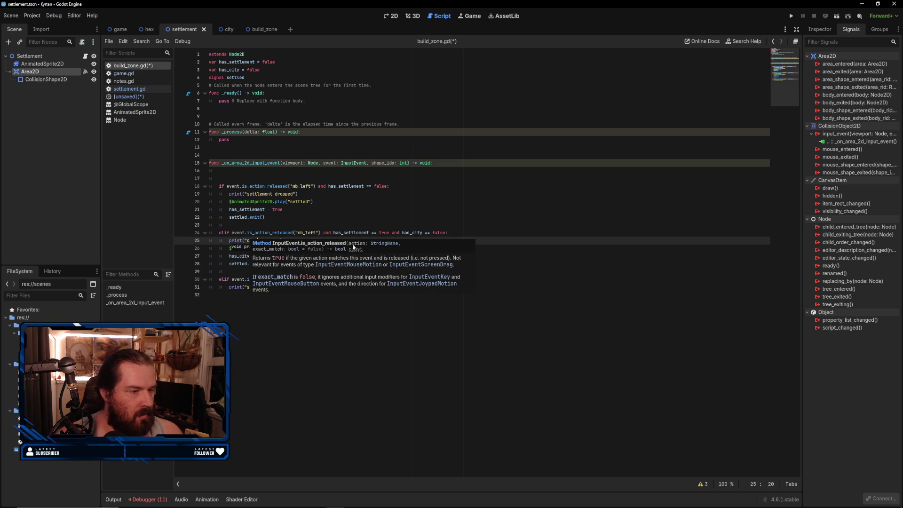
click(353, 225)
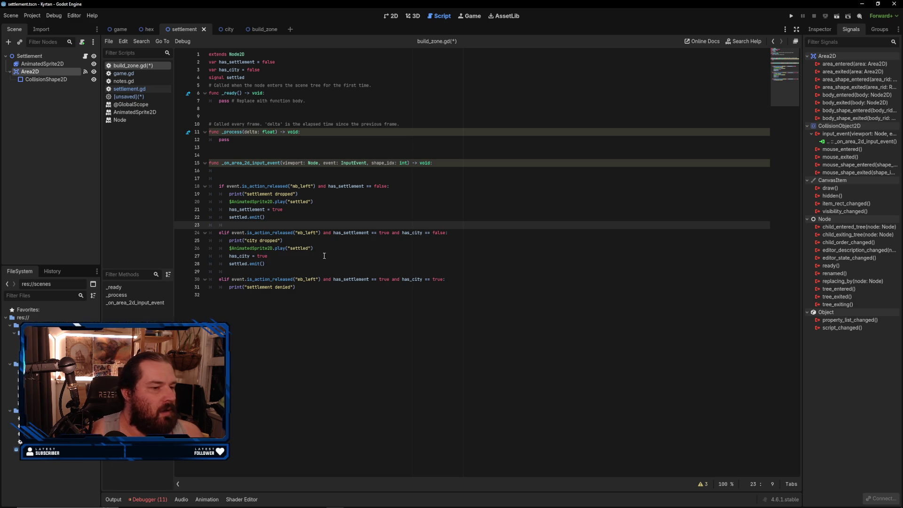
click(306, 248)
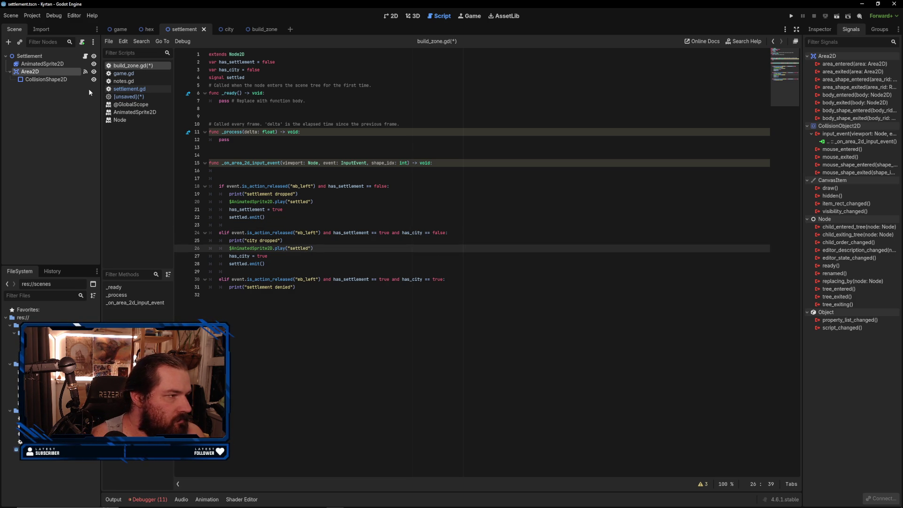
click(51, 64)
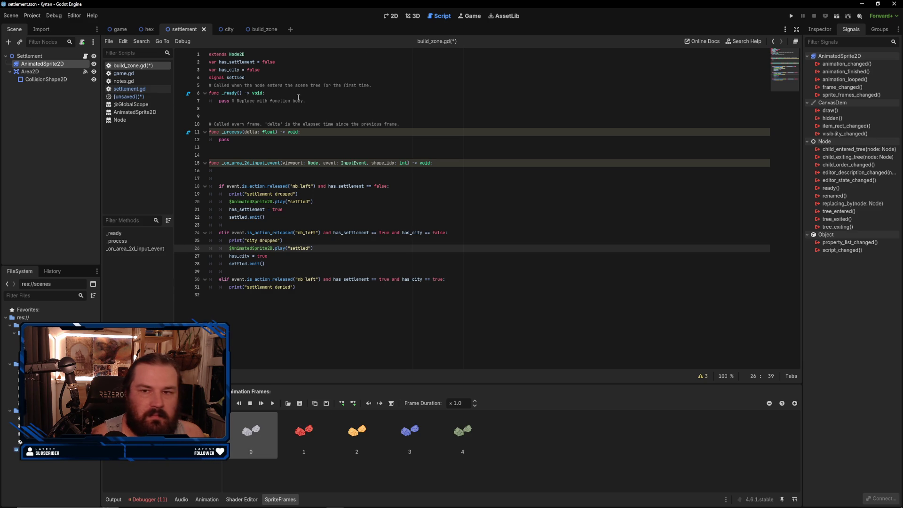
- Select the build zone's AnimatedSprite2D and preview its settled and default animations
click(819, 29)
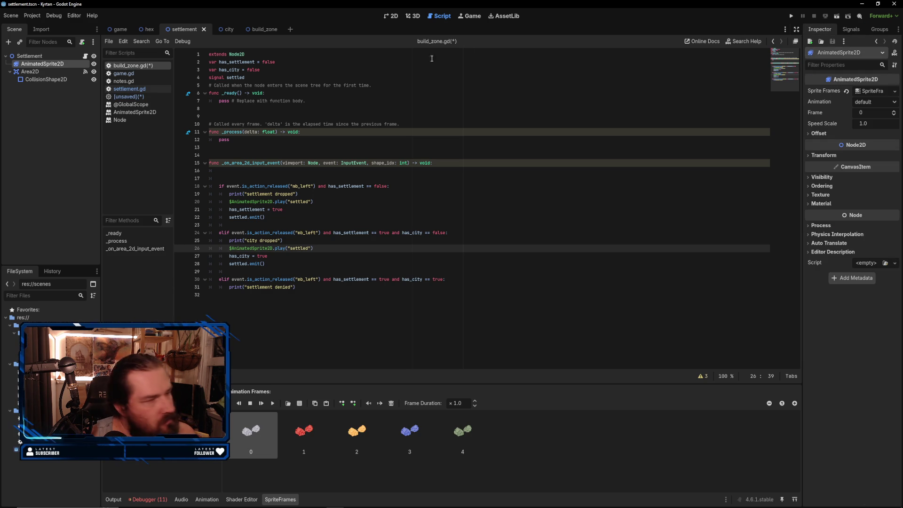
click(55, 55)
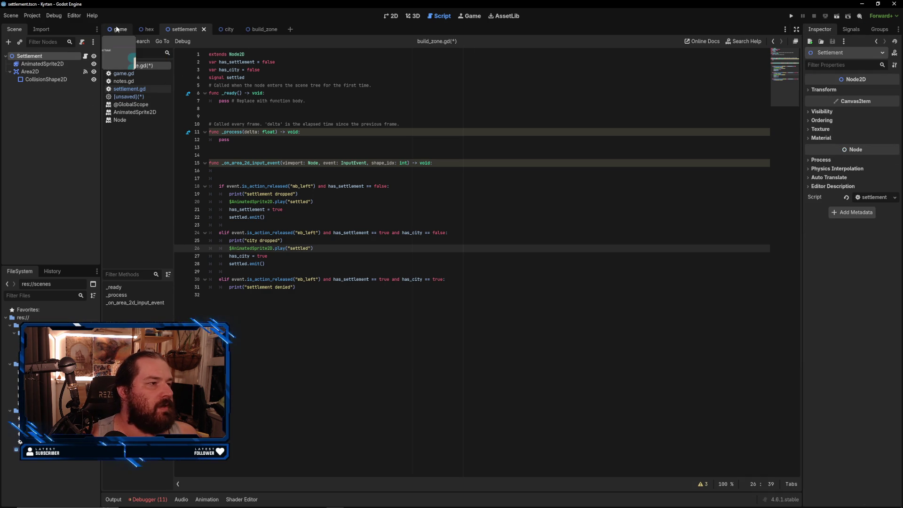
click(261, 29)
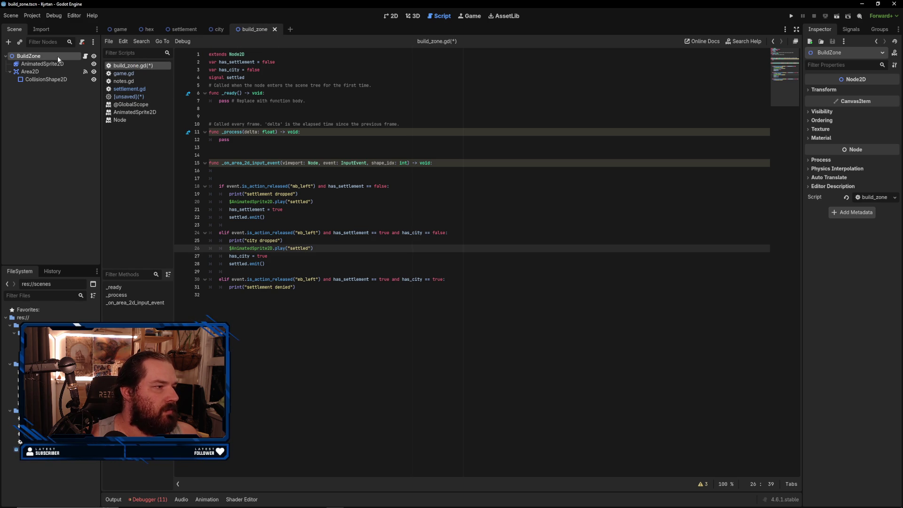
click(47, 64)
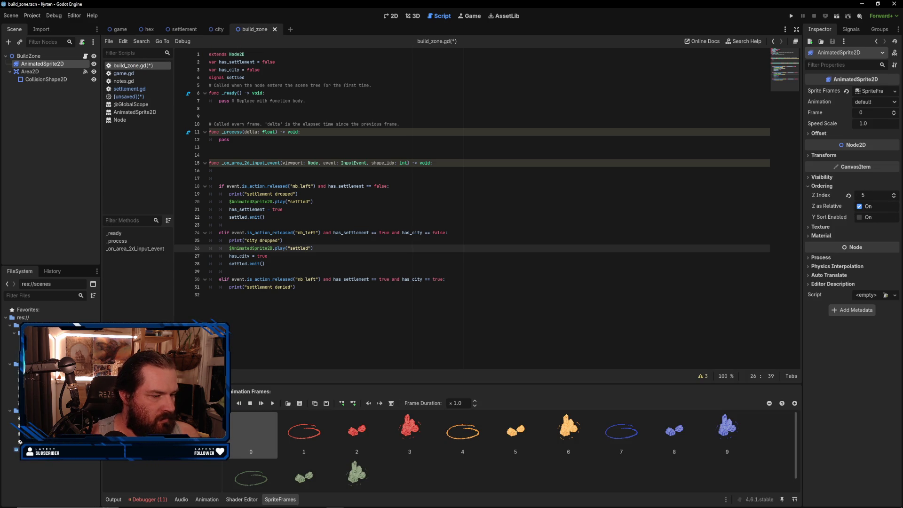
click(122, 425)
key(Up)
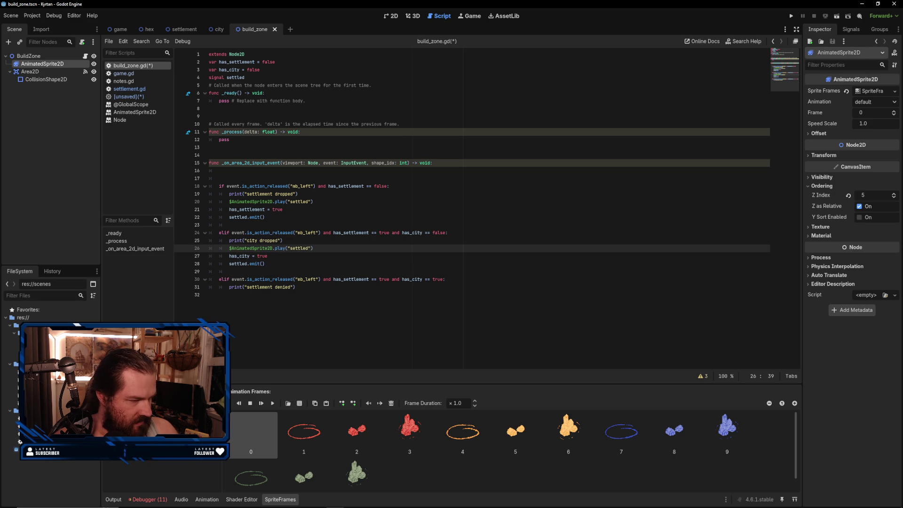
- Create a 'citied' animation and load the settlements sprite sheet from assets/sprites
click(109, 402)
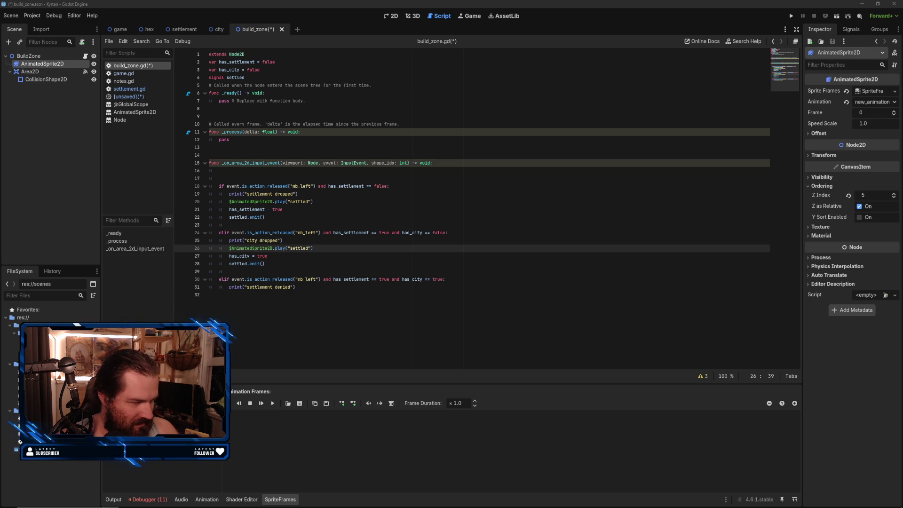
click(155, 442)
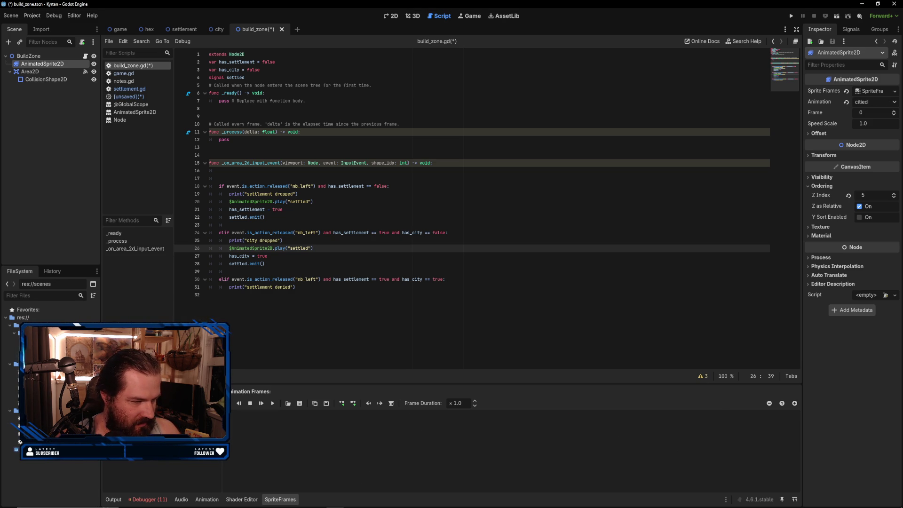
click(288, 403)
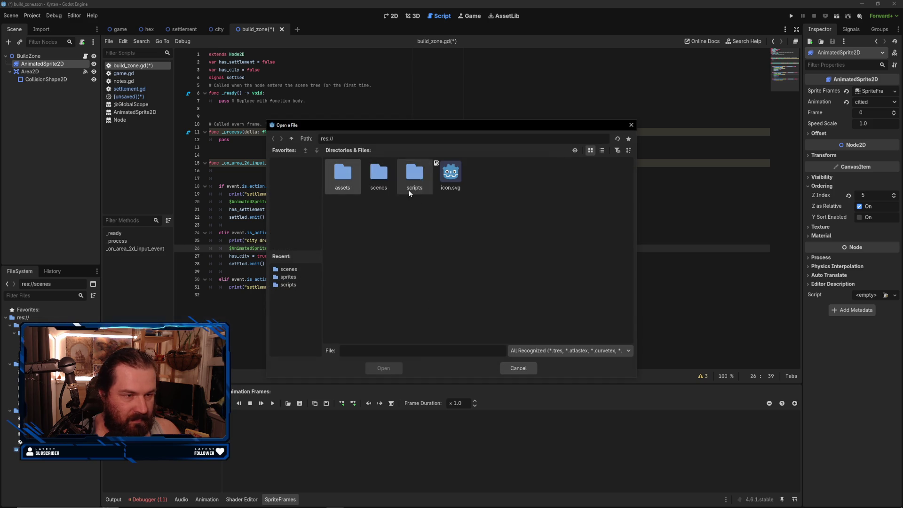
double_click(348, 173)
double_click(352, 172)
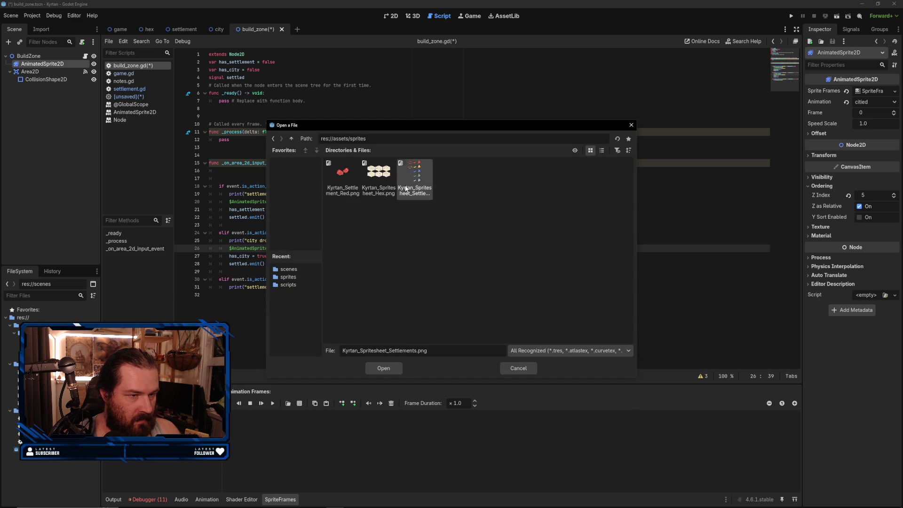
double_click(409, 181)
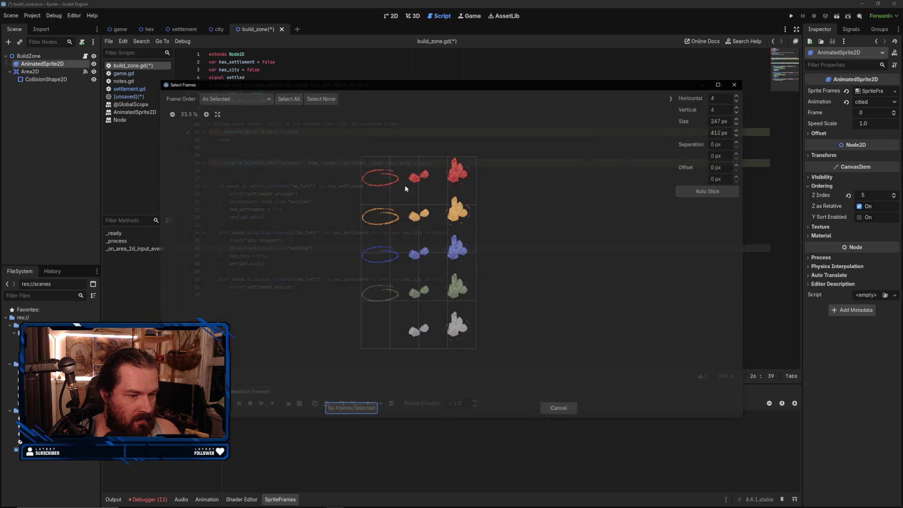
- Slice the sheet into 5 rows and 3 columns and add the red city frame
click(739, 111)
click(739, 108)
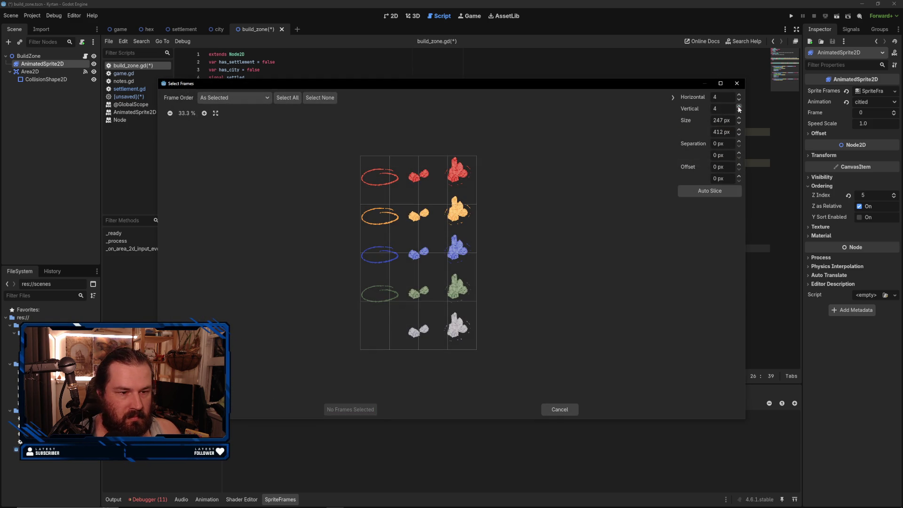
click(738, 106)
click(738, 99)
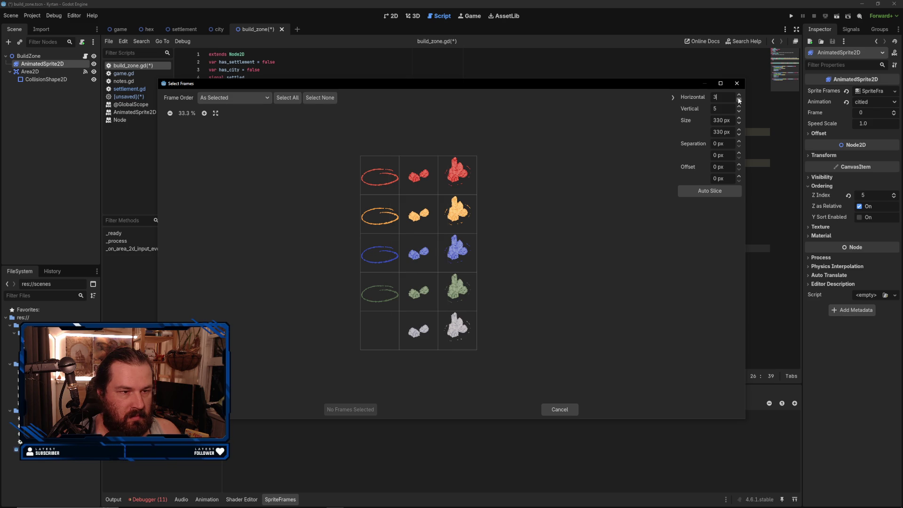
click(465, 186)
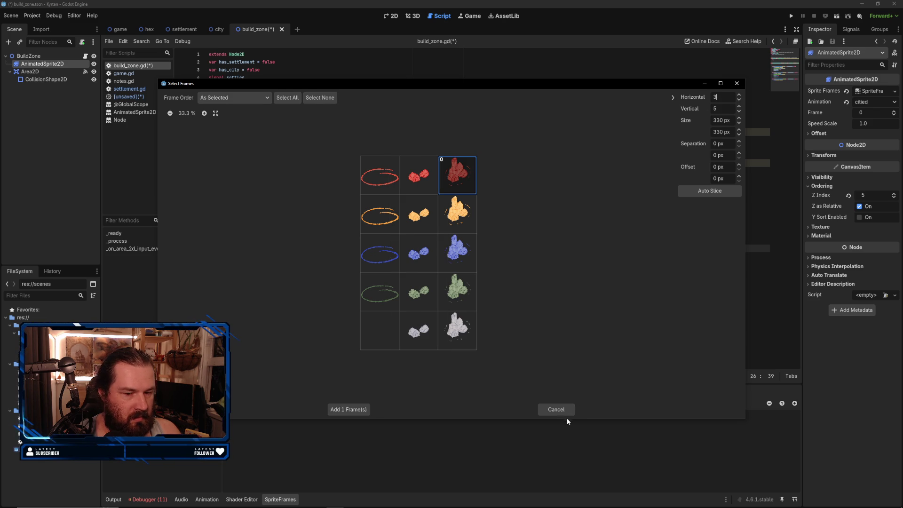
click(348, 411)
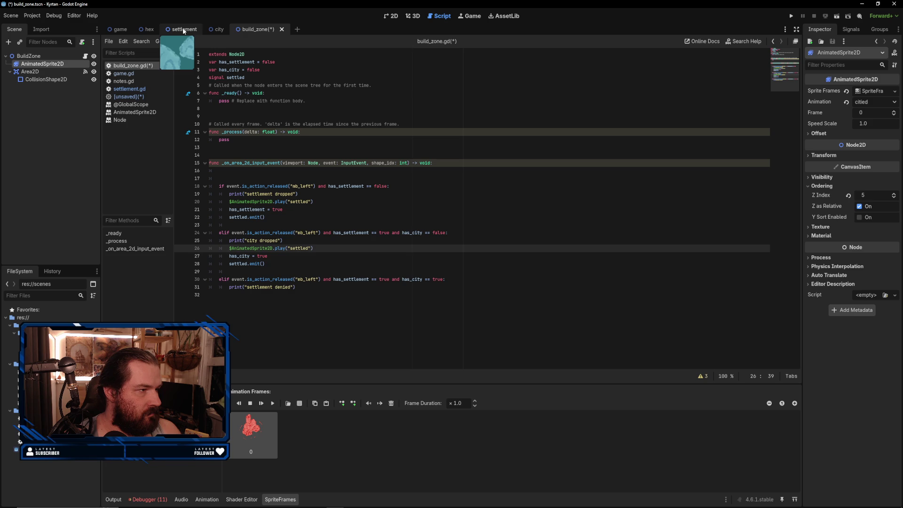
- Change line 26's animation name to 'citied' and save build_zone.gd
double_click(296, 248)
text(citied)
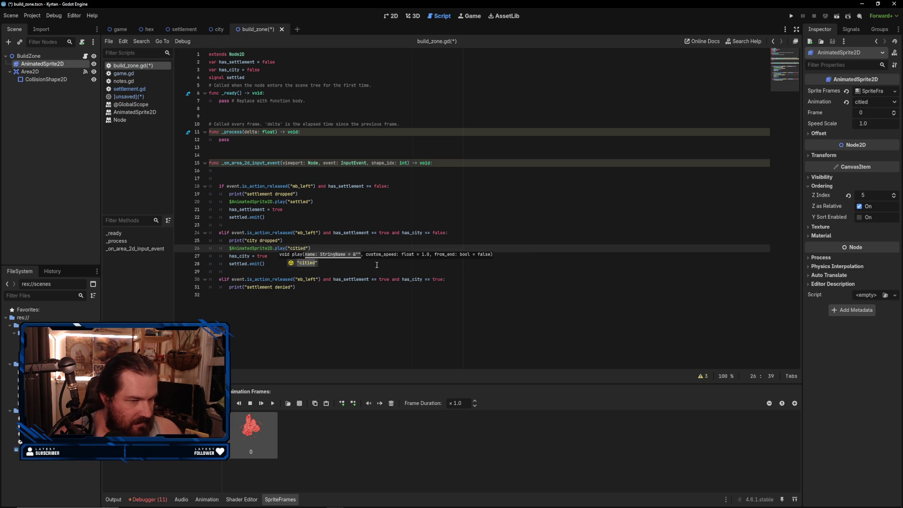
click(374, 278)
click(336, 258)
click(314, 263)
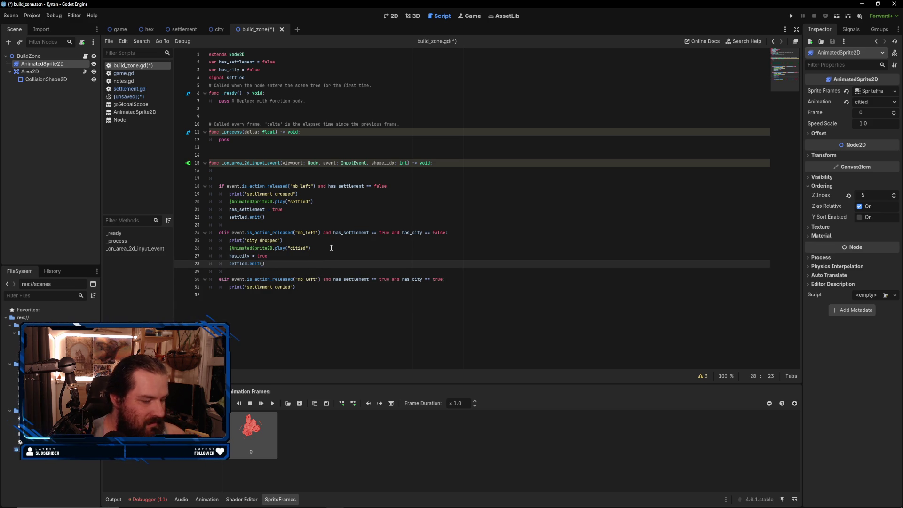
key(ctrl+s)
- Test-run the project with F5 and close the game window
key(F5)
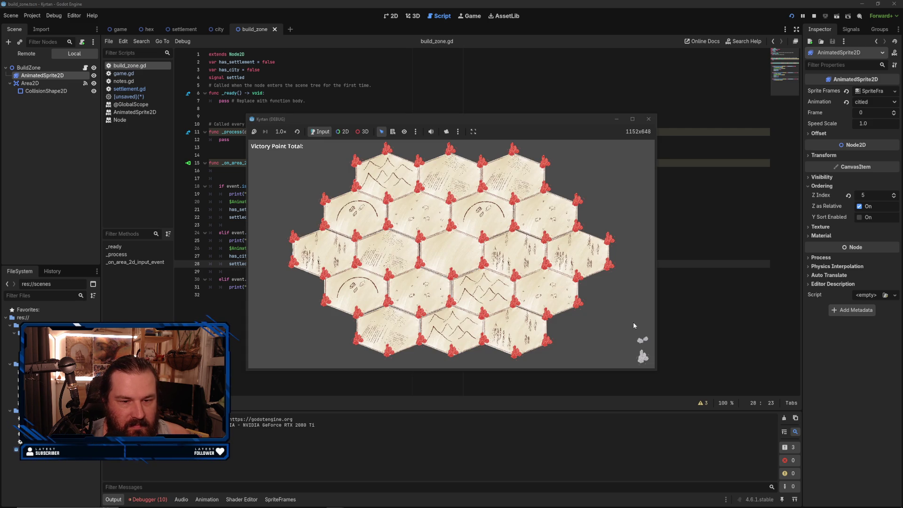
click(648, 119)
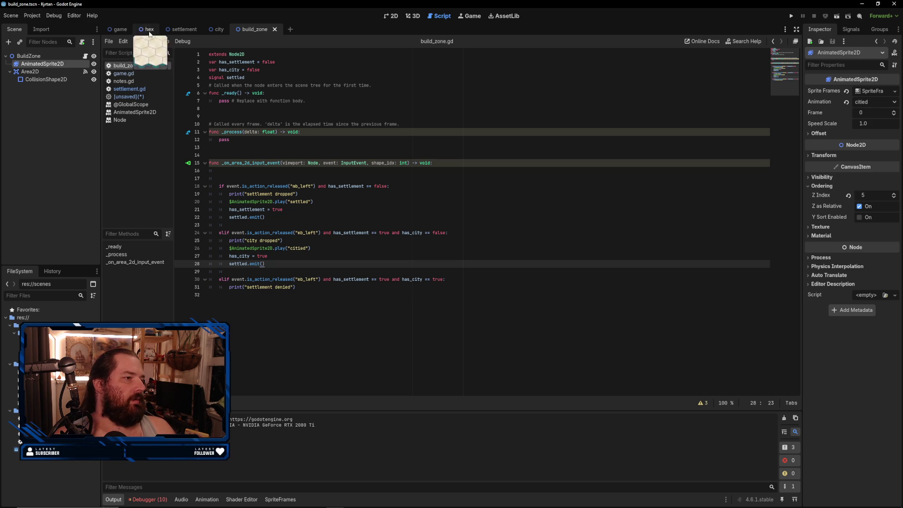
click(171, 31)
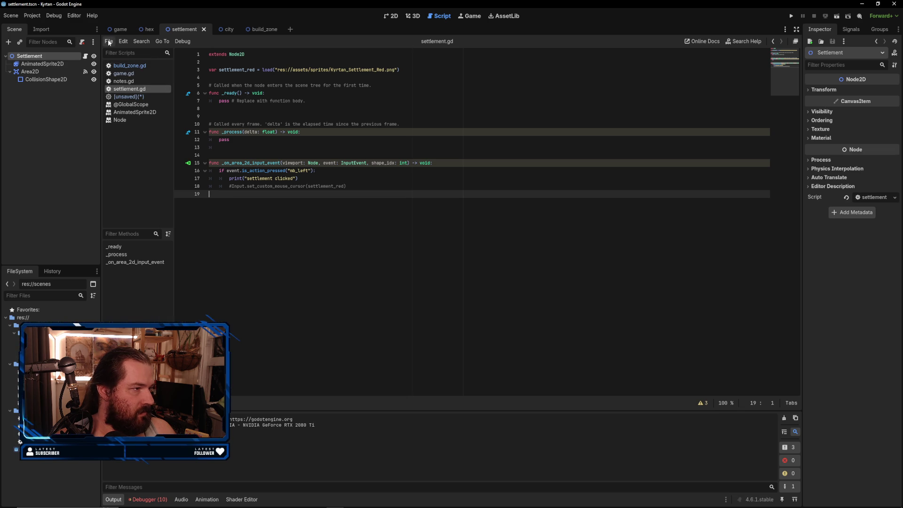
- Check the settlement scene's sprite frames, then return to the build_zone scene
click(391, 16)
click(426, 16)
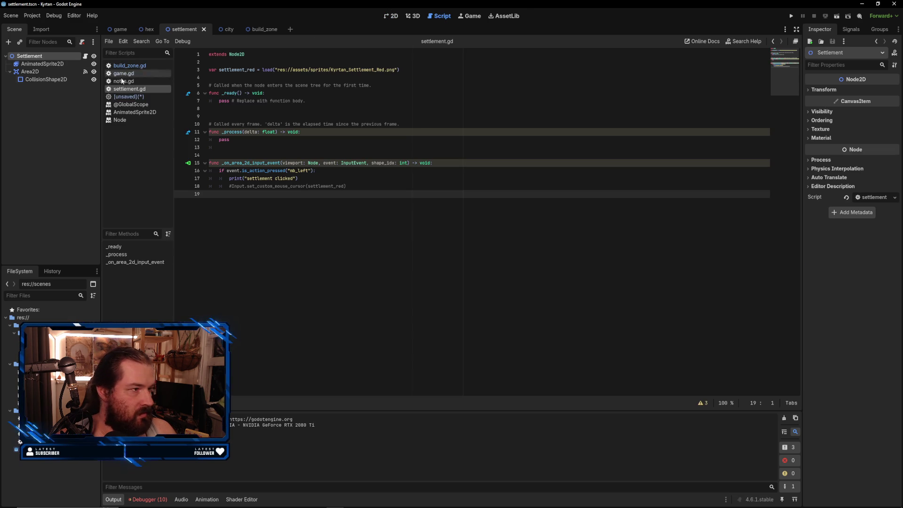
click(50, 64)
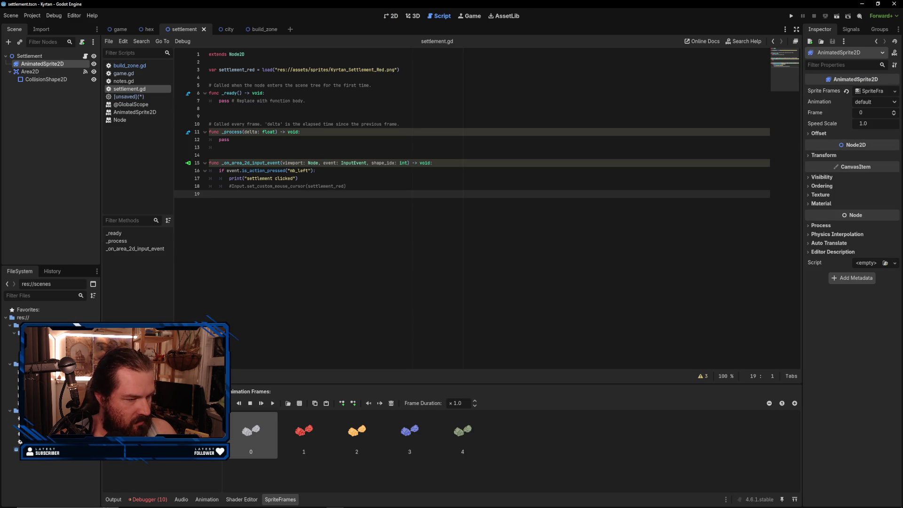
click(221, 29)
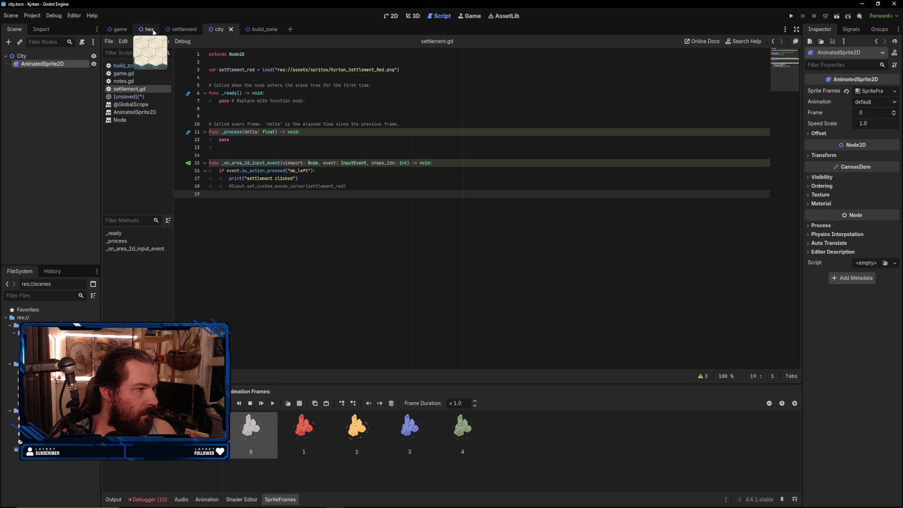
click(254, 29)
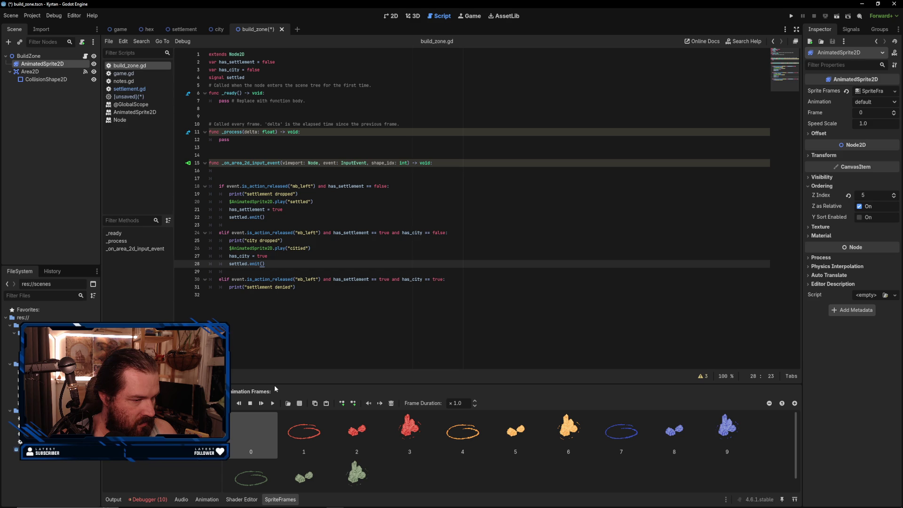
- Delete frames 1–12 from the default animation, leaving one blank frame, and run with F5
click(301, 404)
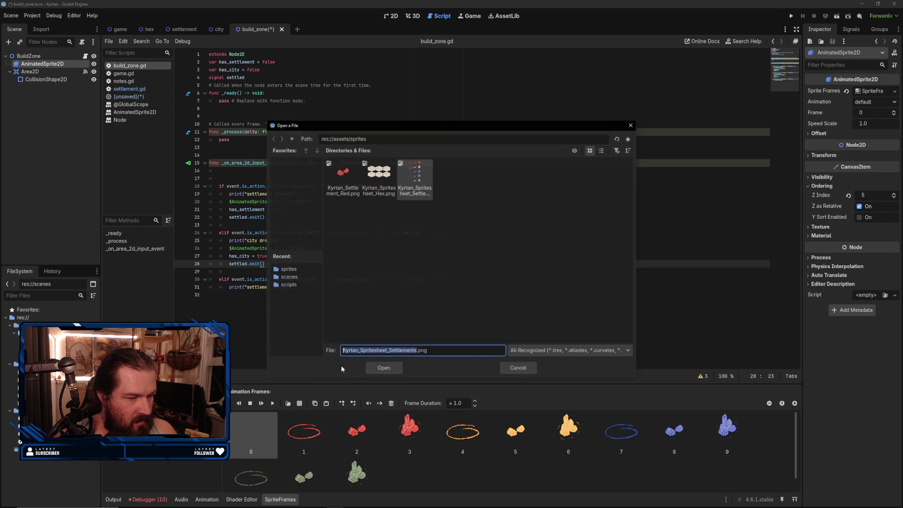
click(392, 368)
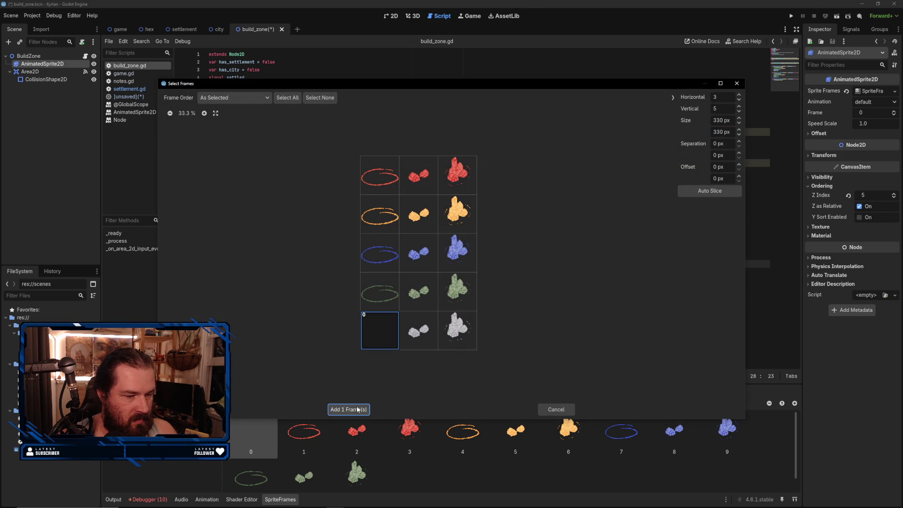
click(556, 409)
click(303, 450)
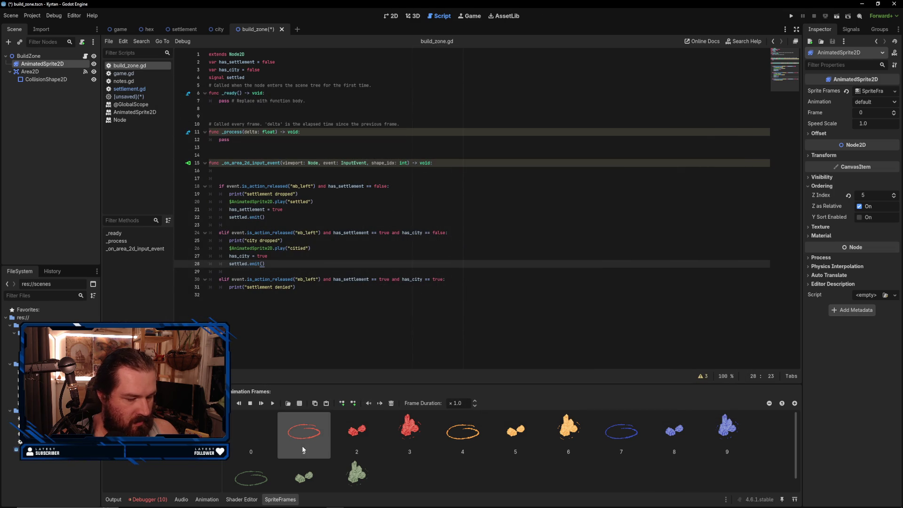
shift+click(358, 477)
key(Delete)
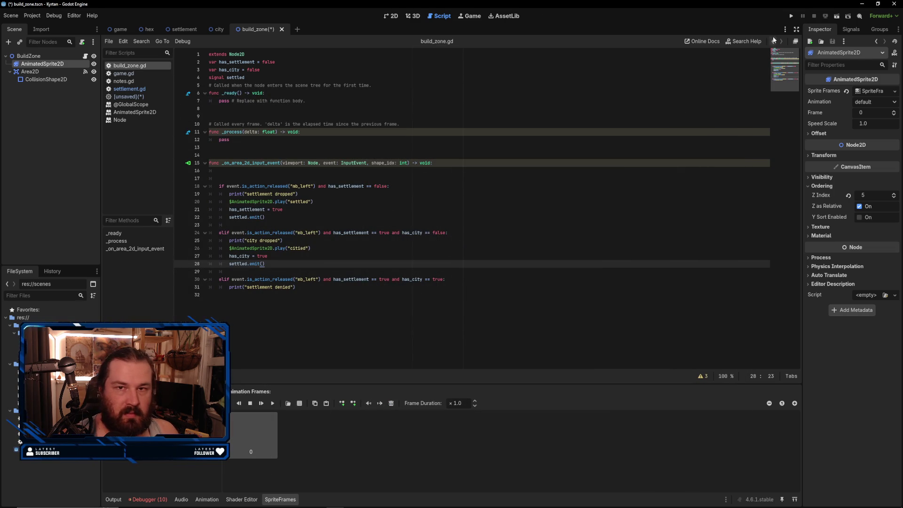
key(F5)
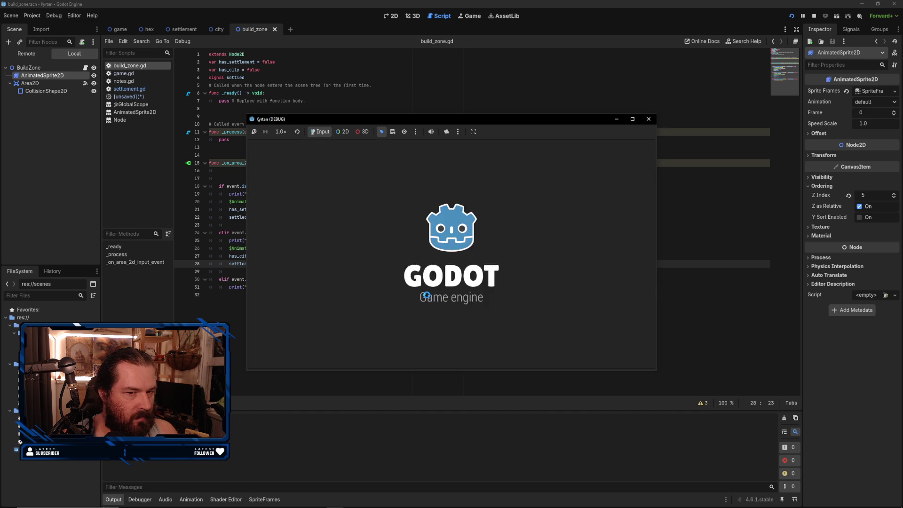
- Place settlements and a city on six hex corners until Victory Point Total reaches 6, then close and rerun
click(515, 277)
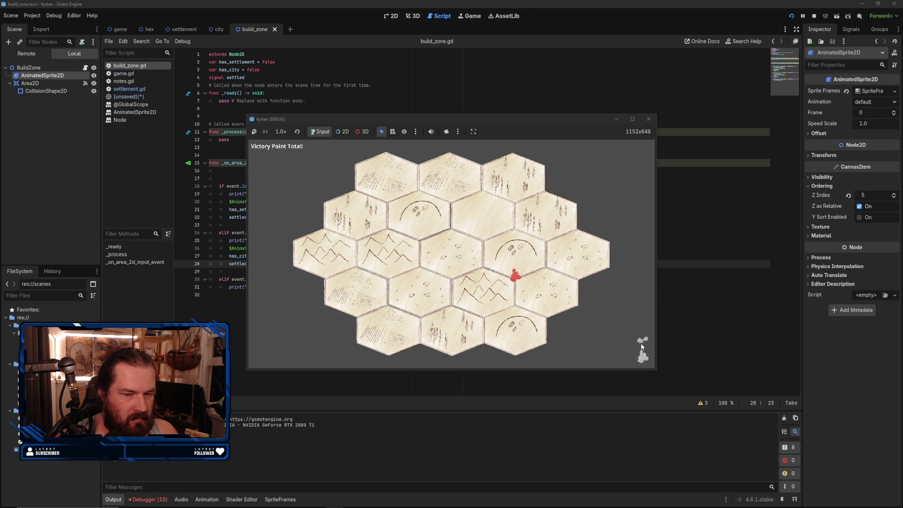
click(516, 309)
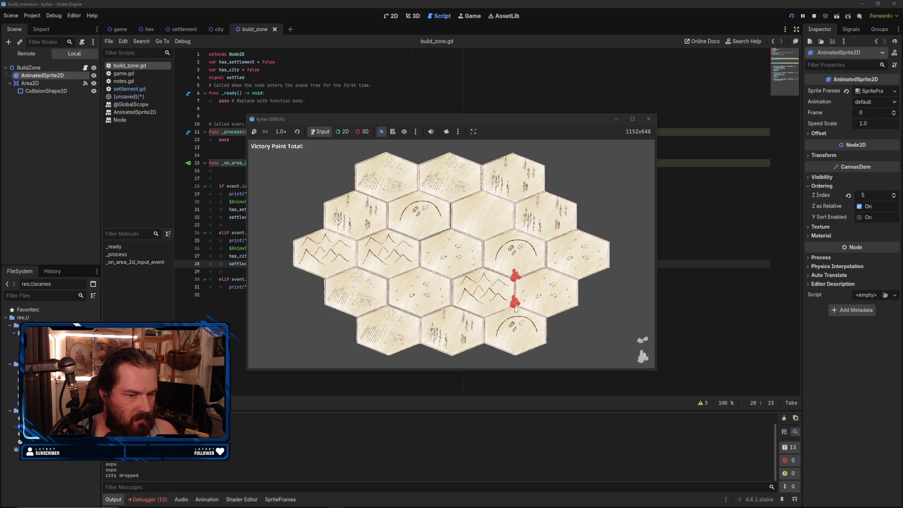
click(486, 317)
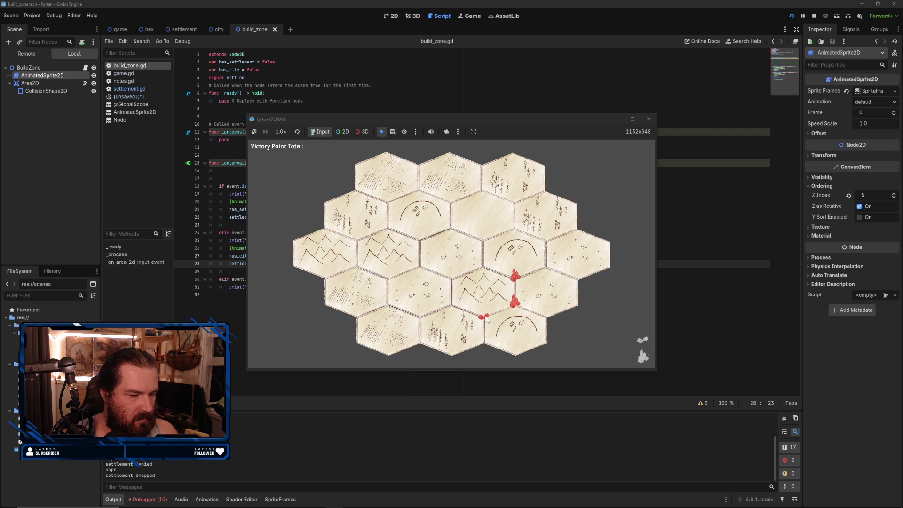
click(483, 238)
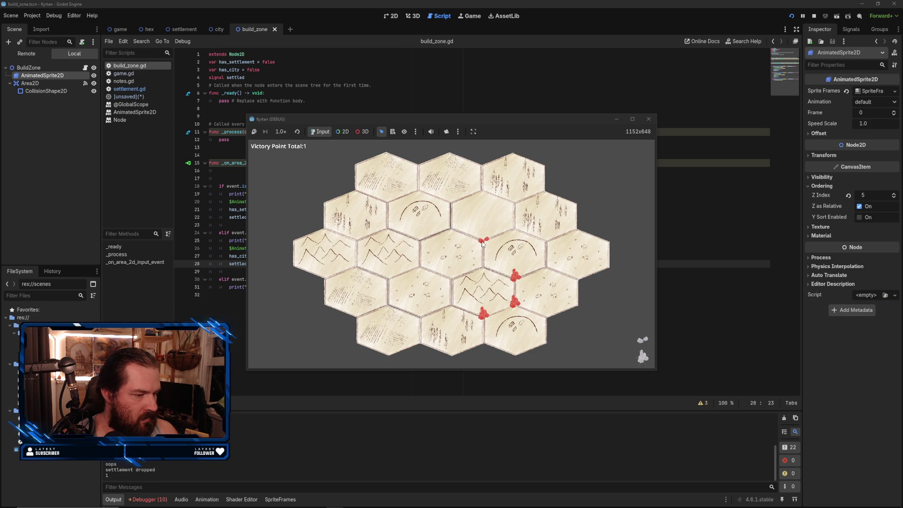
click(484, 267)
click(452, 275)
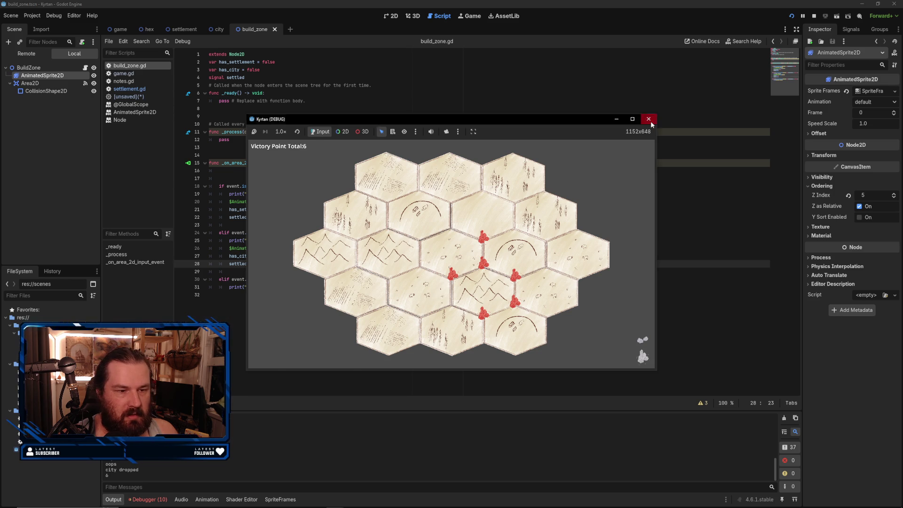
click(649, 119)
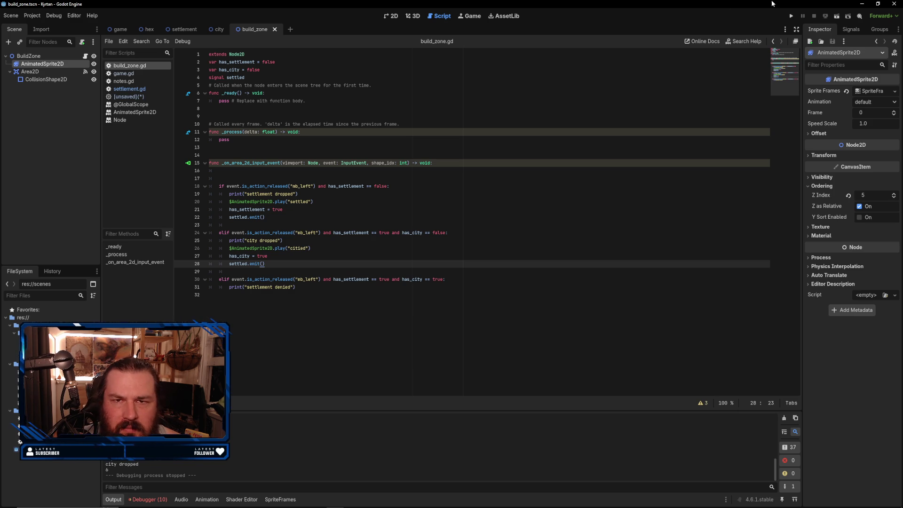
click(786, 18)
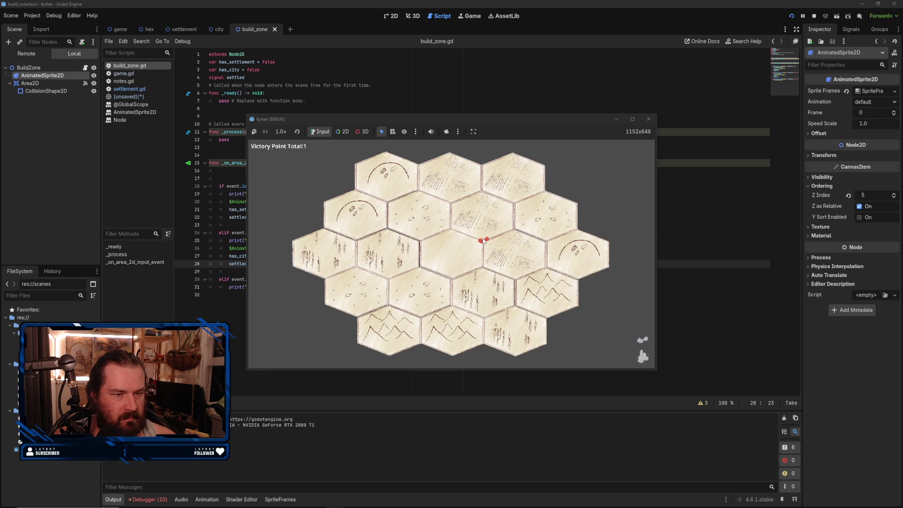
click(648, 119)
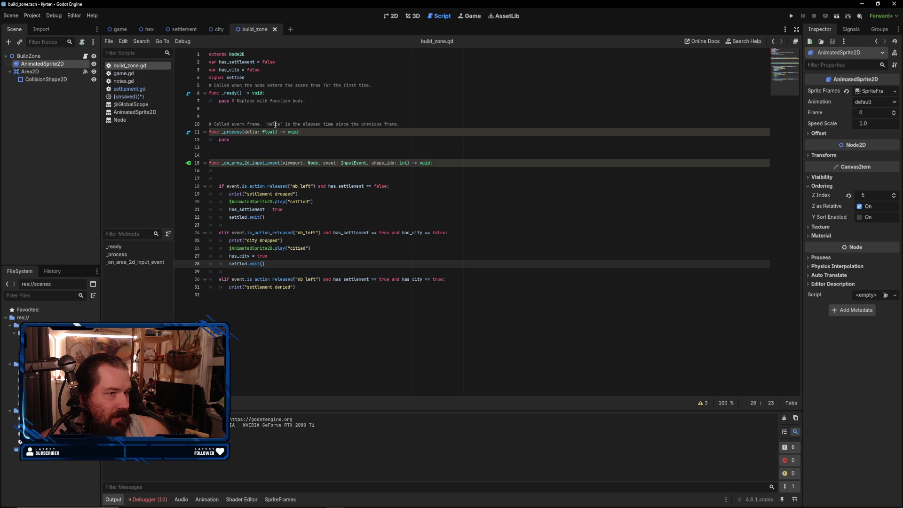
click(147, 89)
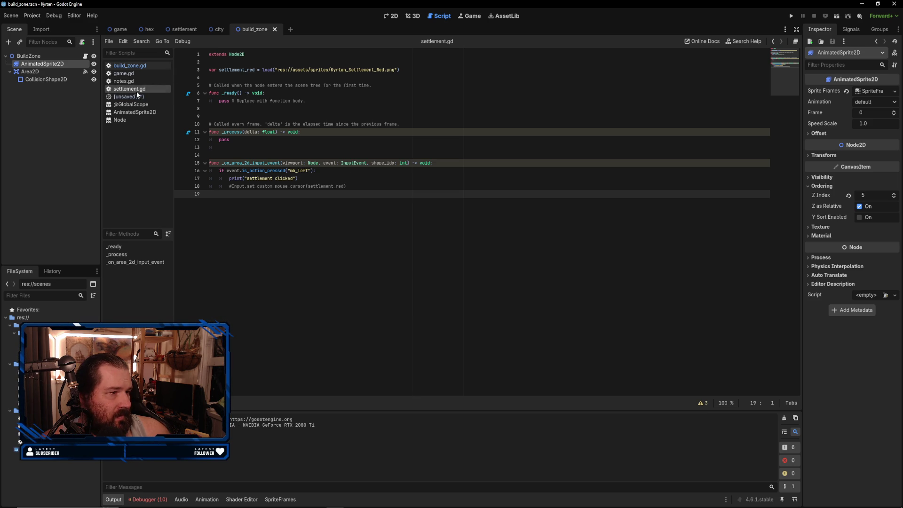
click(140, 65)
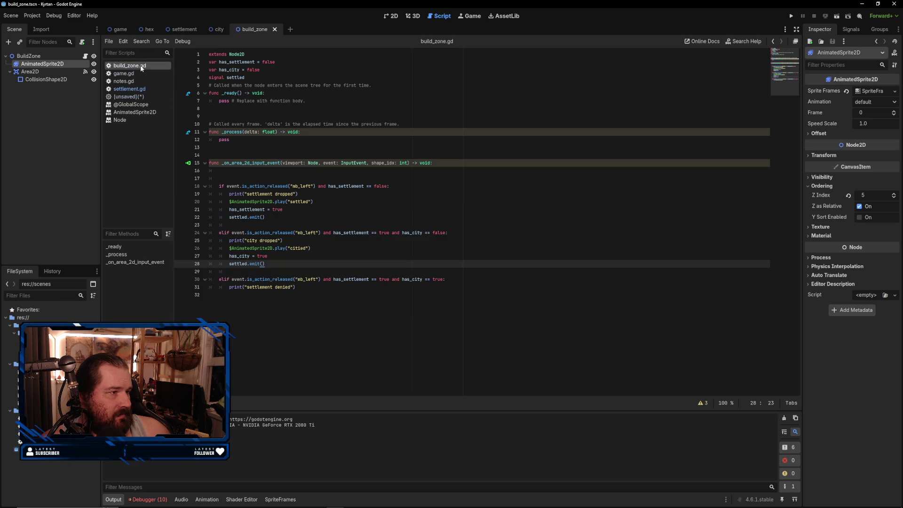
click(286, 301)
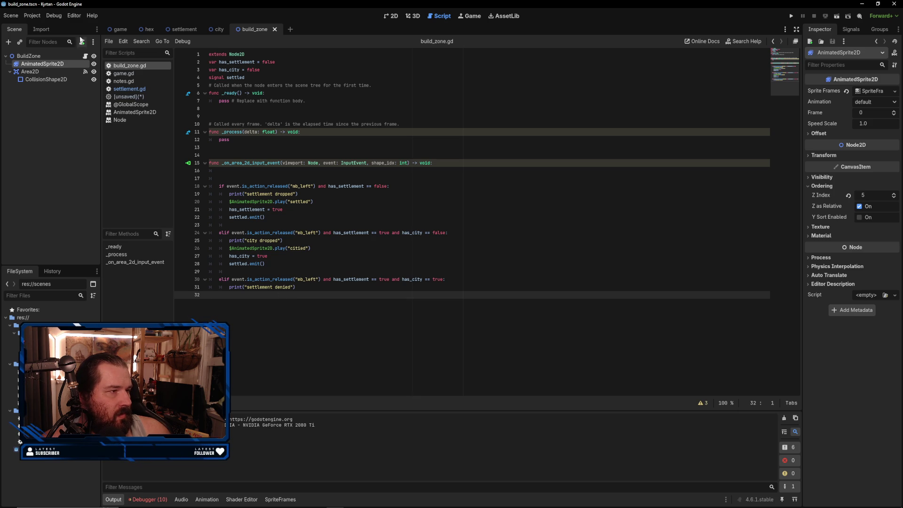
click(120, 29)
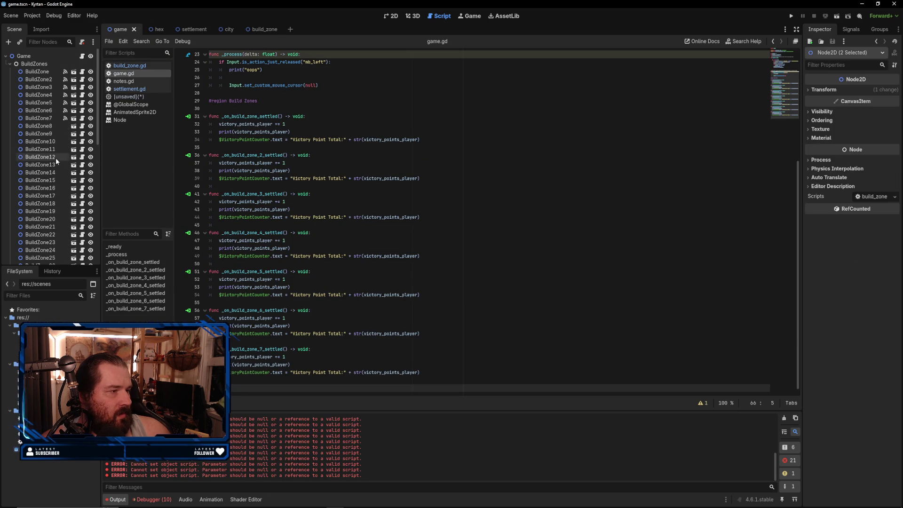
- Collapse the BuildZones group in the scene tree and select the Settlement node
click(10, 64)
click(30, 177)
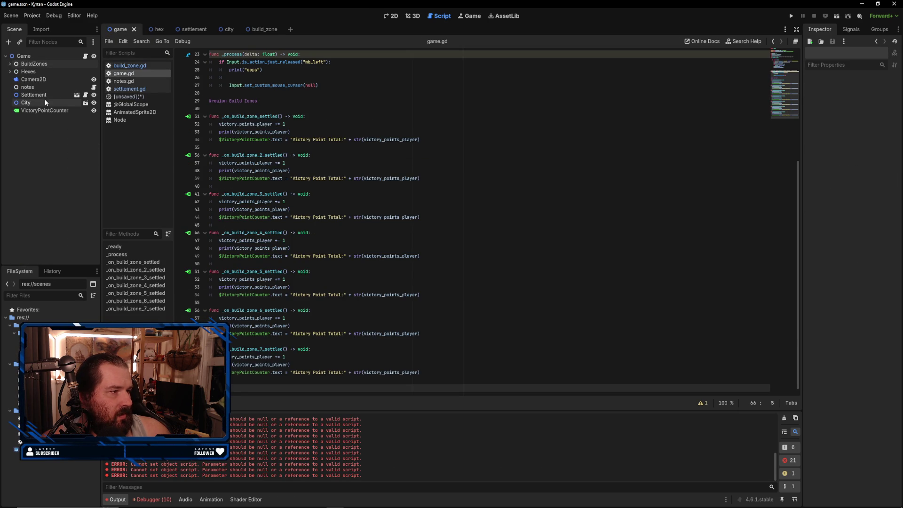
click(44, 98)
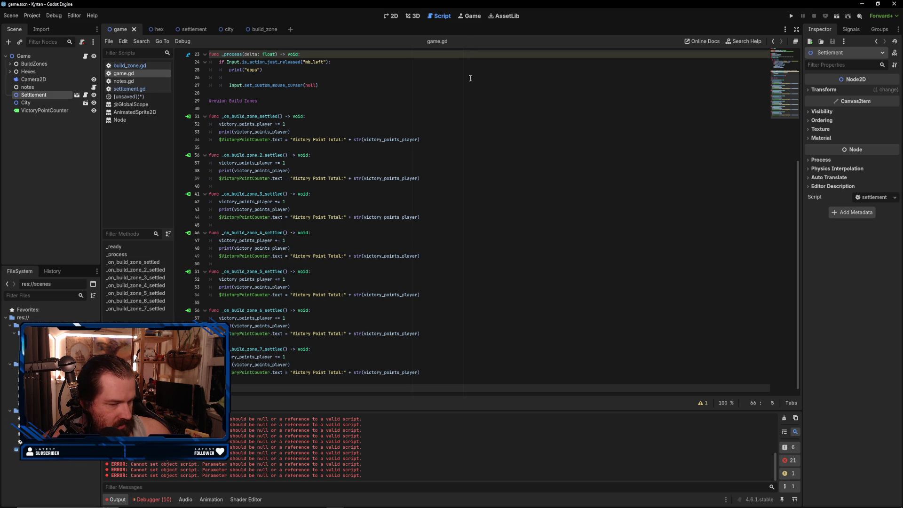
- Run the project, stop it with F8, and switch to the 2D view
key(F5)
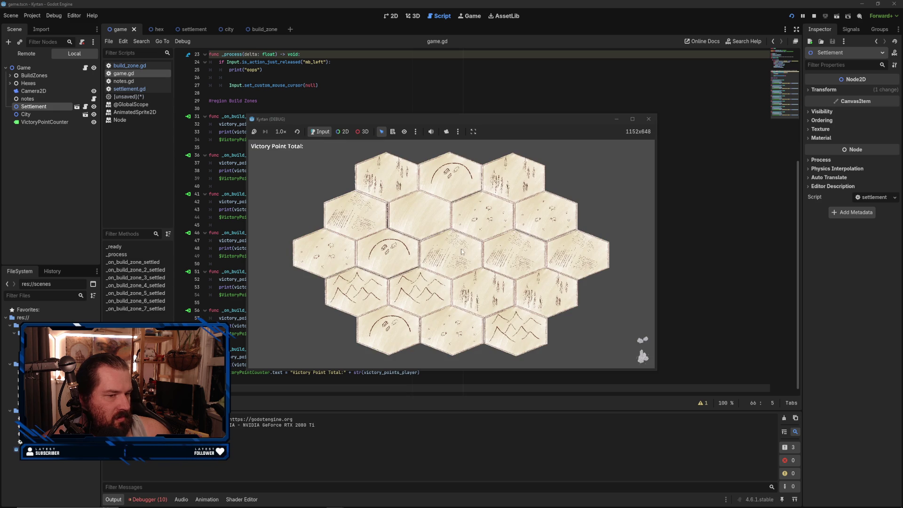
key(F8)
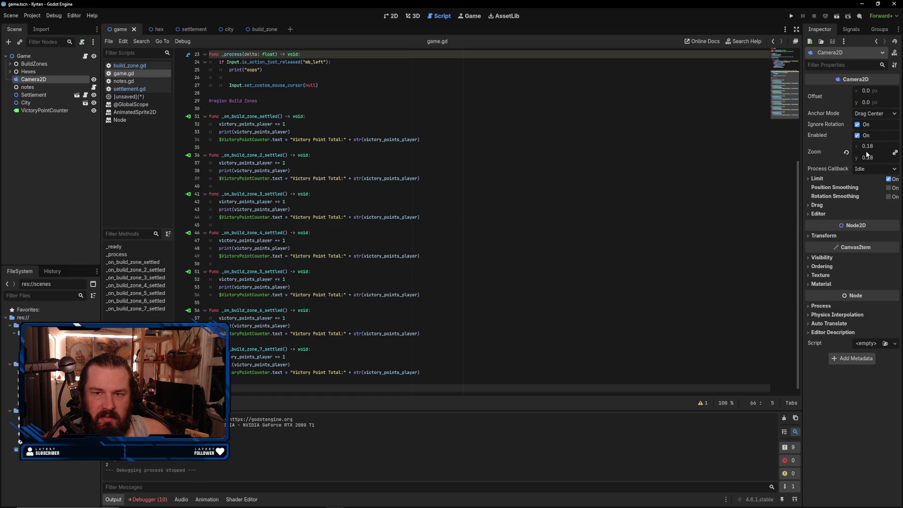
key(ctrl+F1)
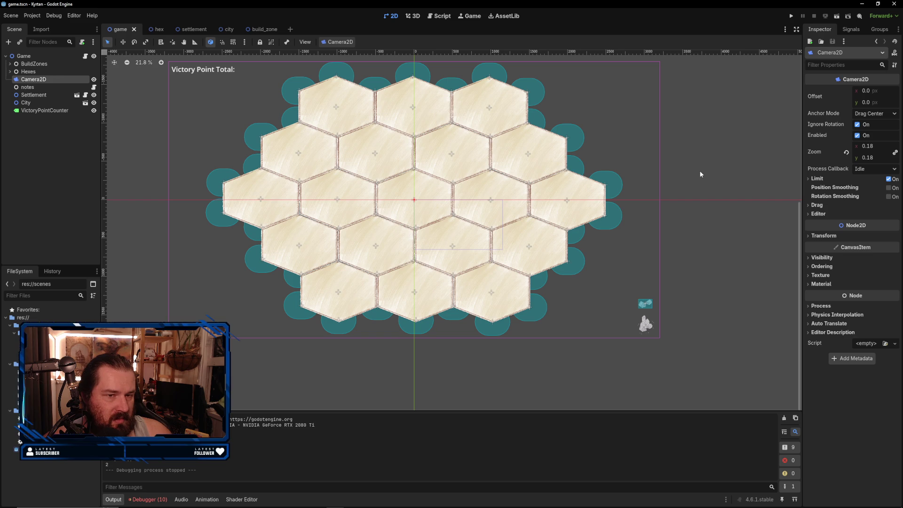
mouse_move(703, 220)
mouse_down()
mouse_move(749, 263)
mouse_move(736, 237)
mouse_up()
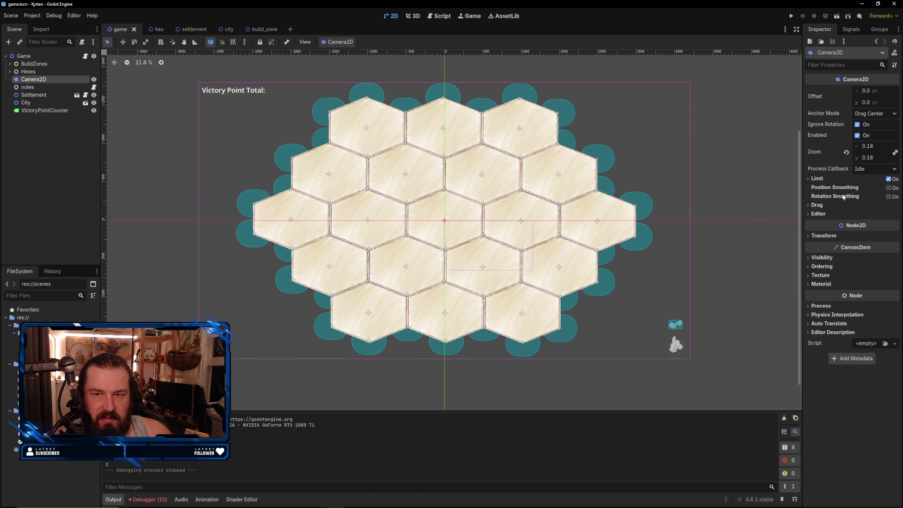
click(820, 235)
click(820, 236)
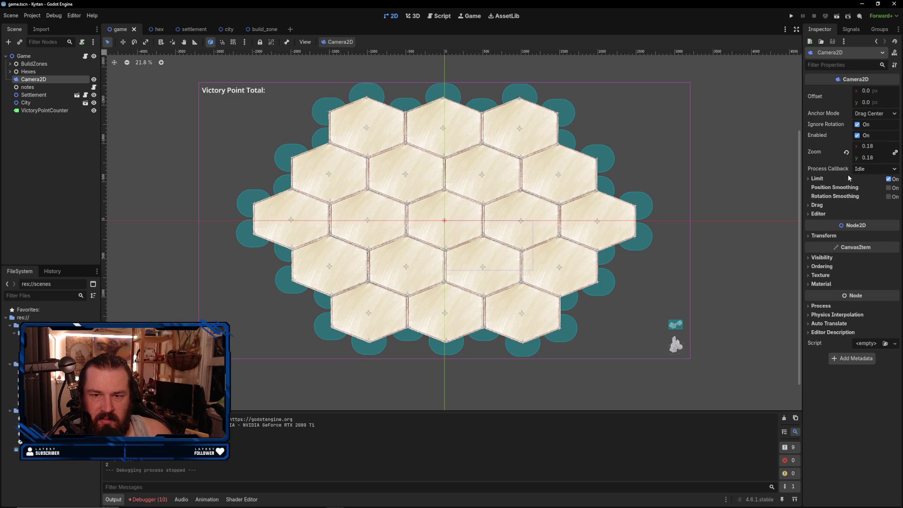
click(819, 206)
click(819, 205)
click(819, 205)
click(819, 205)
click(819, 214)
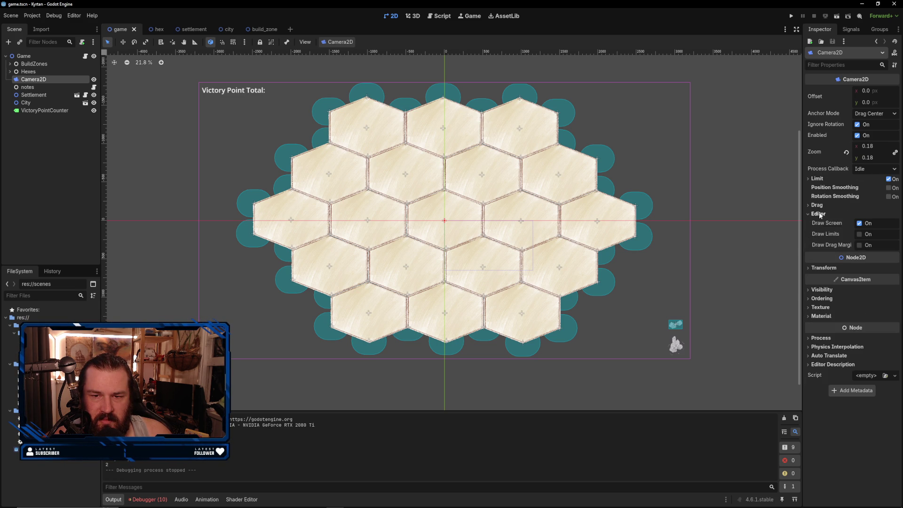
click(820, 215)
click(815, 205)
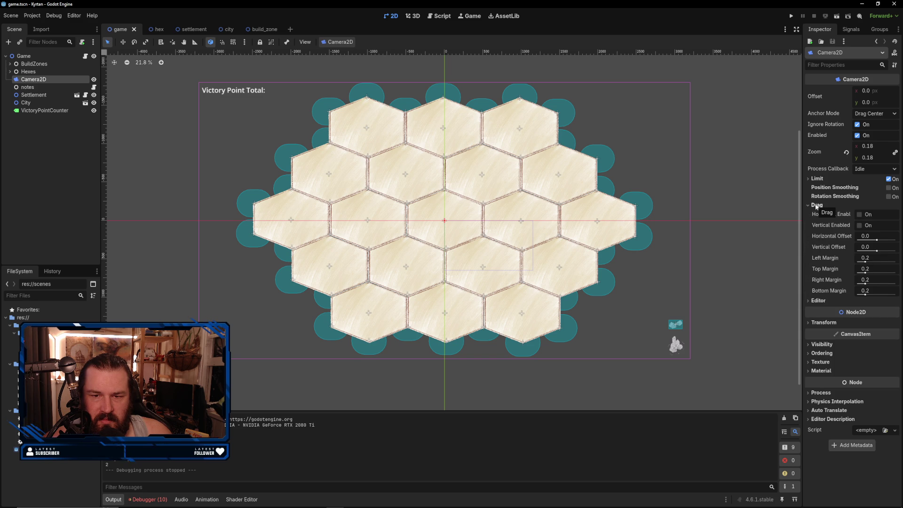
click(816, 206)
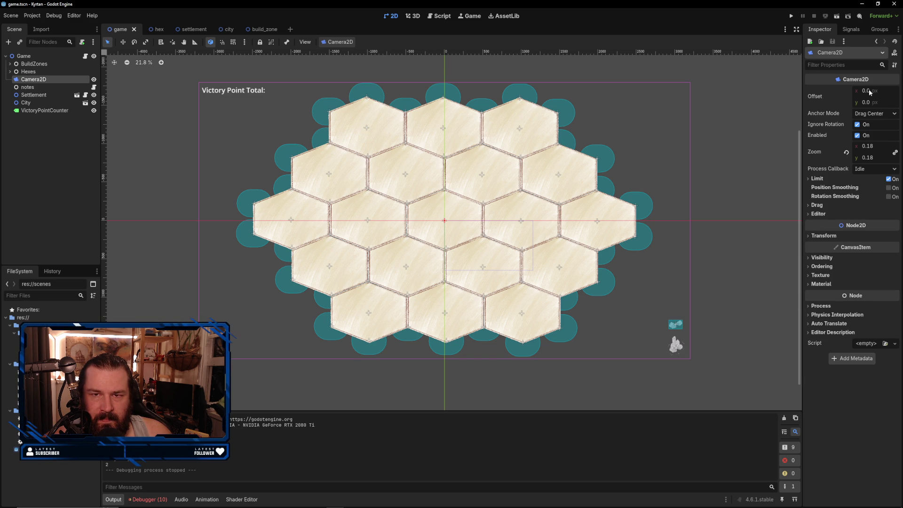
click(30, 57)
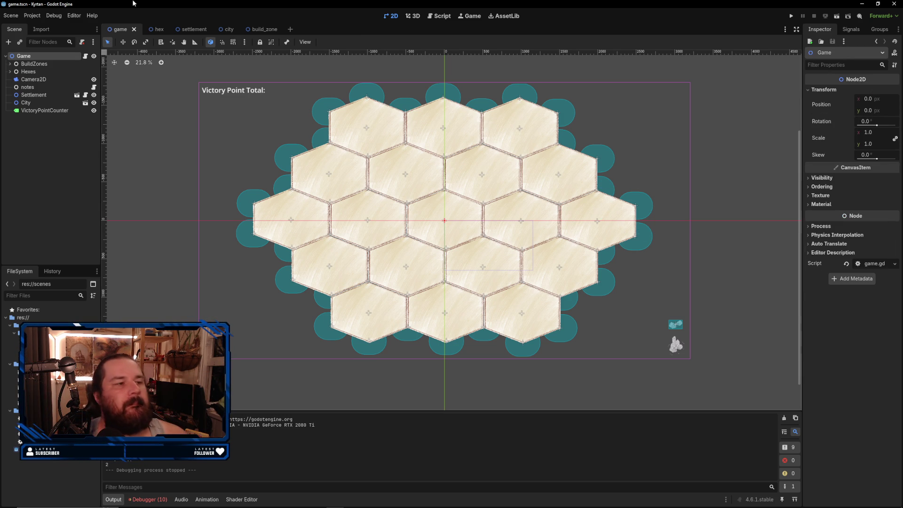
- Review the Settlement scene, then open build_zone.gd from the build_zone scene's BuildZone node
click(200, 30)
click(40, 56)
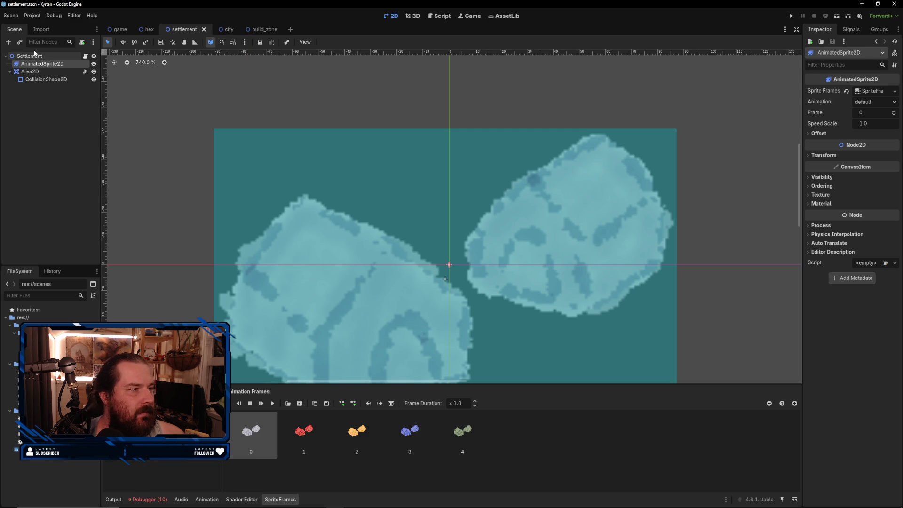
click(257, 29)
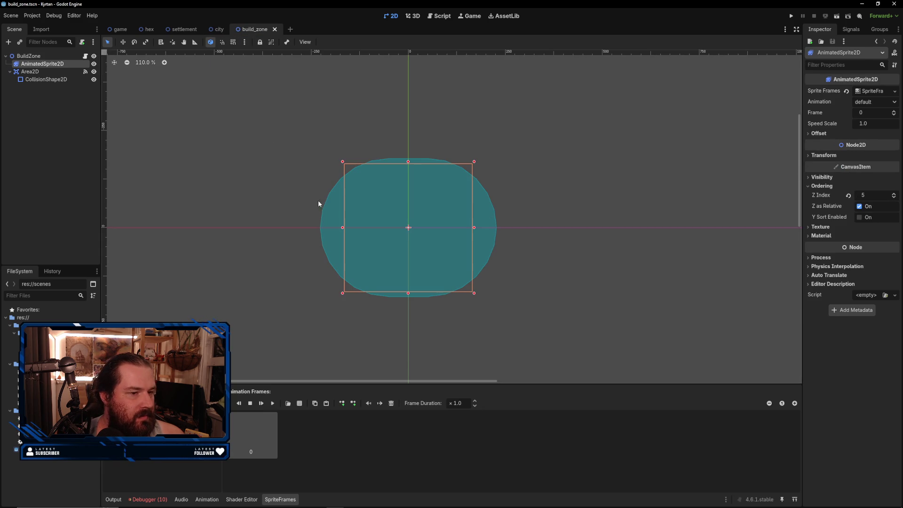
click(61, 57)
click(432, 16)
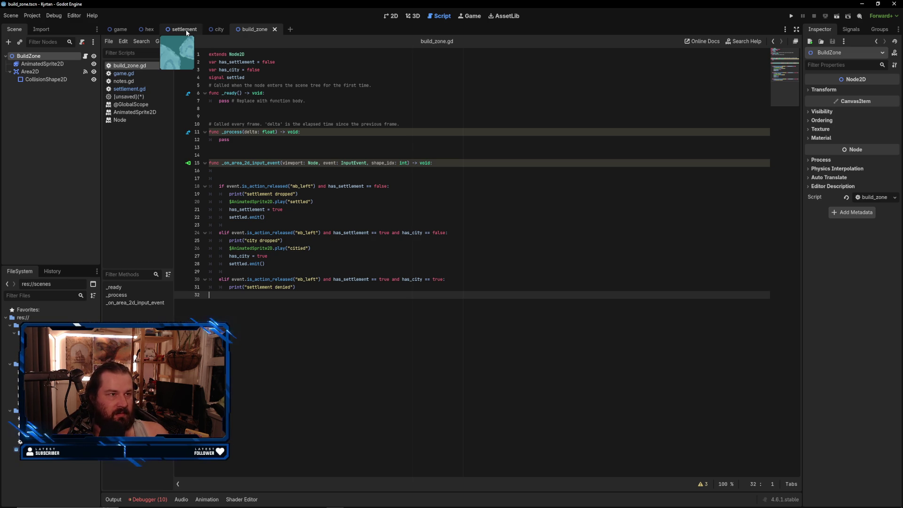
- Return to the game scene and scroll game.gd up to its first line
click(117, 29)
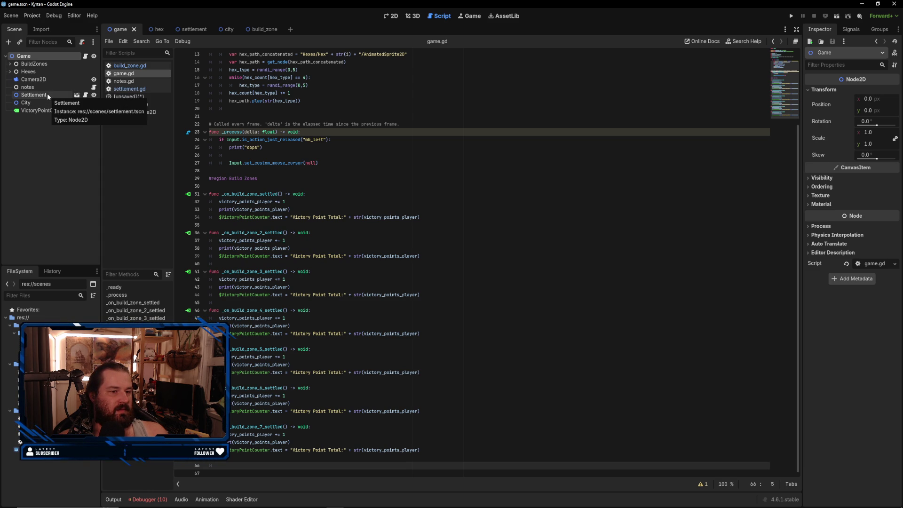
scroll(307, 295, up, 1)
scroll(307, 295, up, 1)
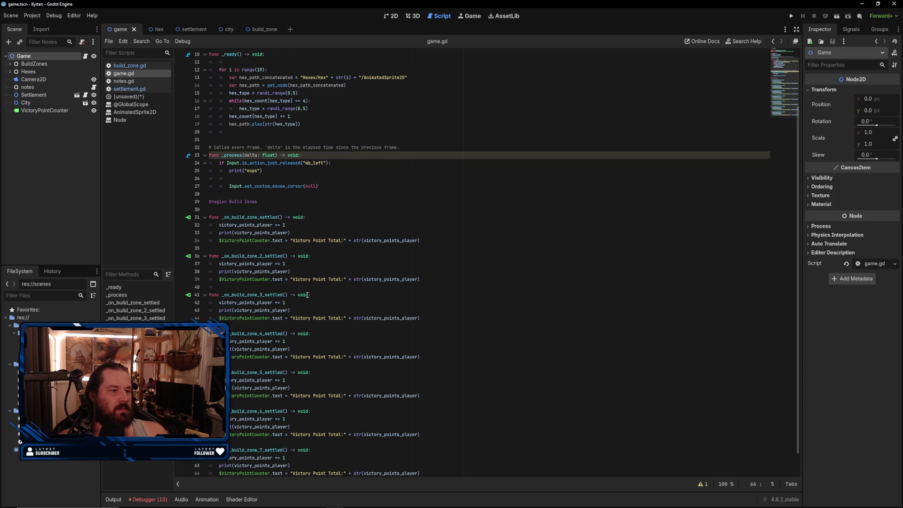
scroll(390, 279, up, 3)
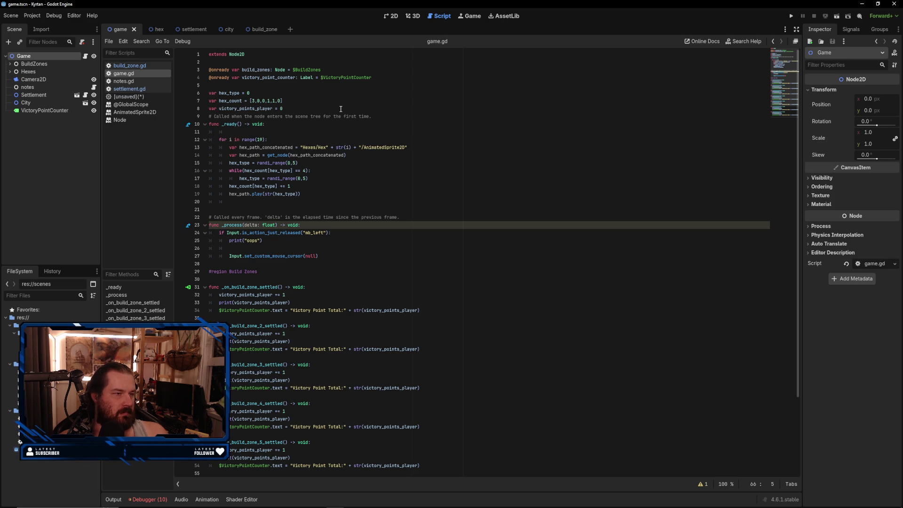
- Recheck build_zone and settlement.gd, then return to game.gd and toggle the BuildZones list
click(33, 95)
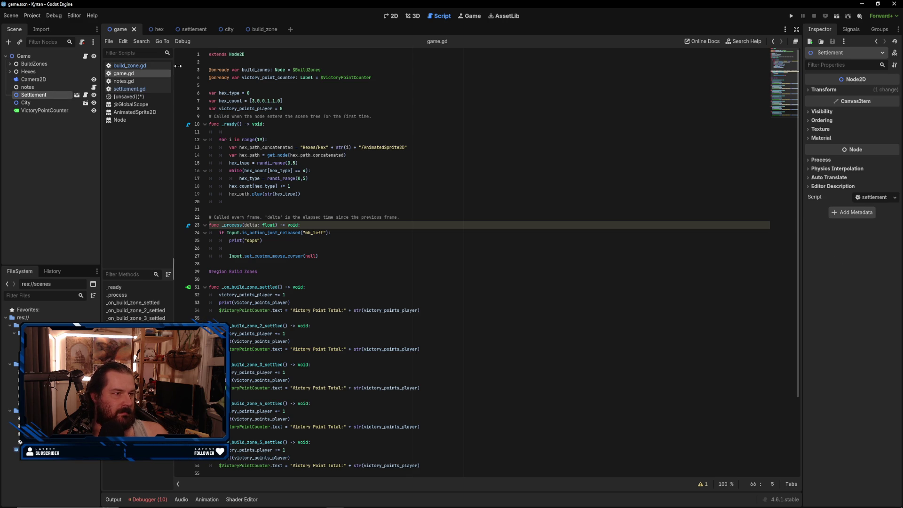
click(261, 29)
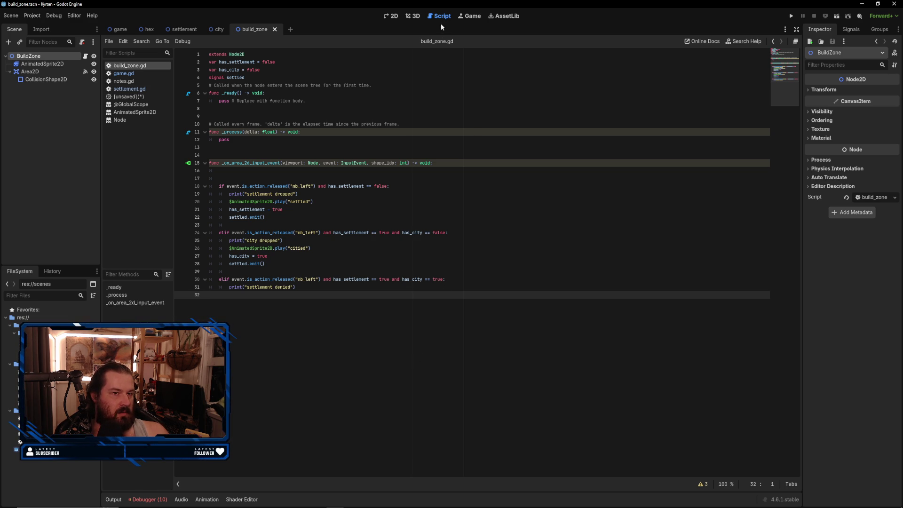
click(134, 89)
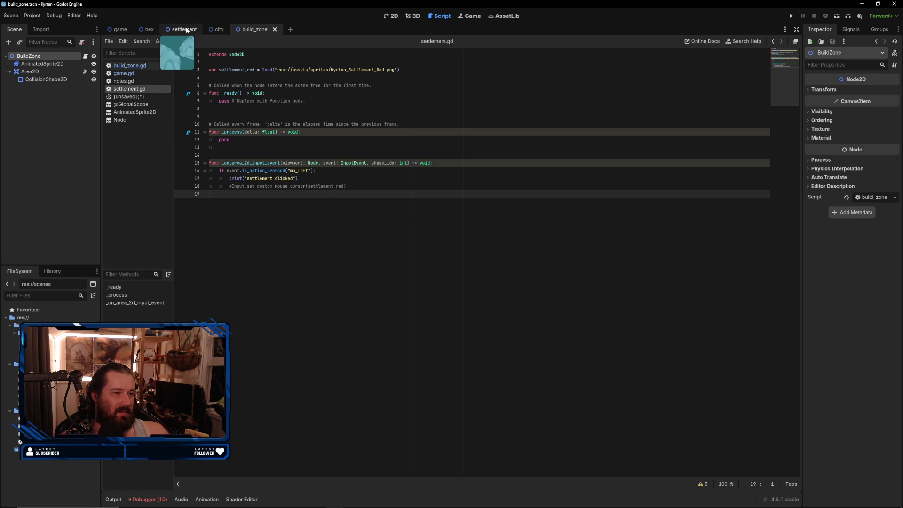
click(120, 29)
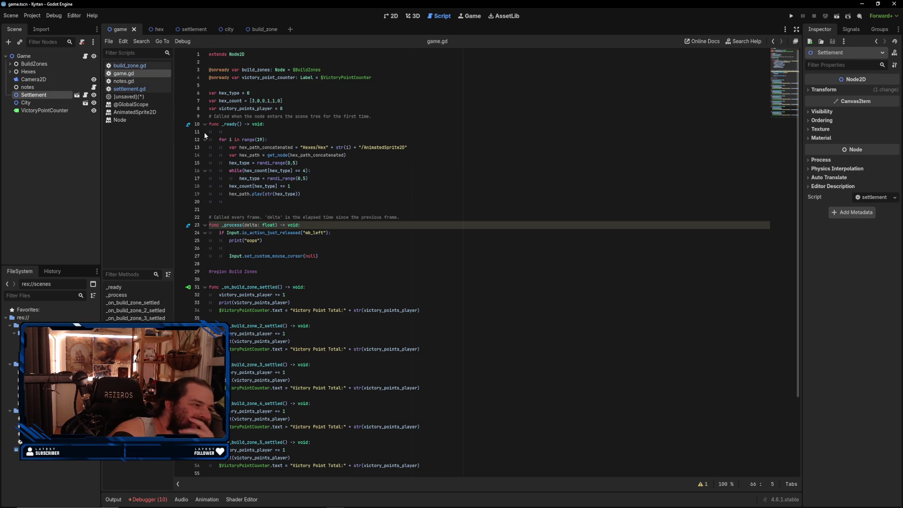
click(10, 64)
click(10, 64)
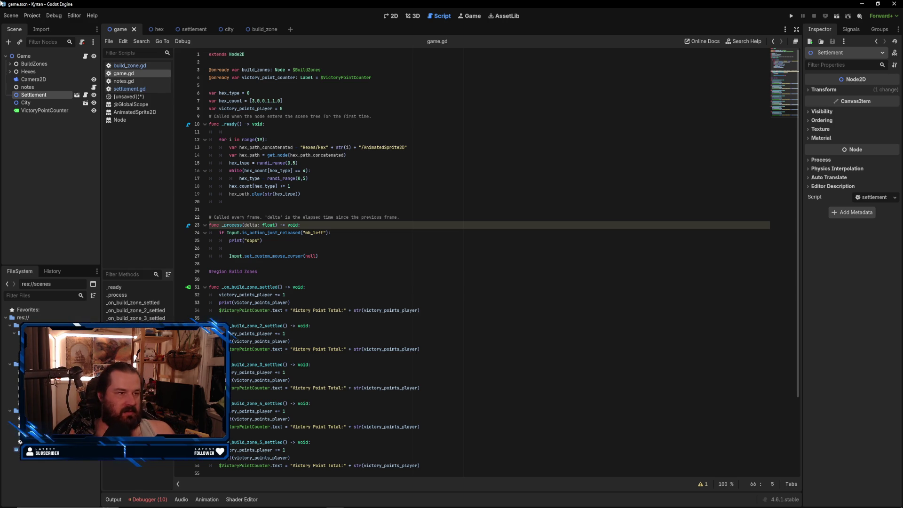
- In the game scene's 2D board view, zoom around, then open the Settlement node's settlement.gd
click(396, 17)
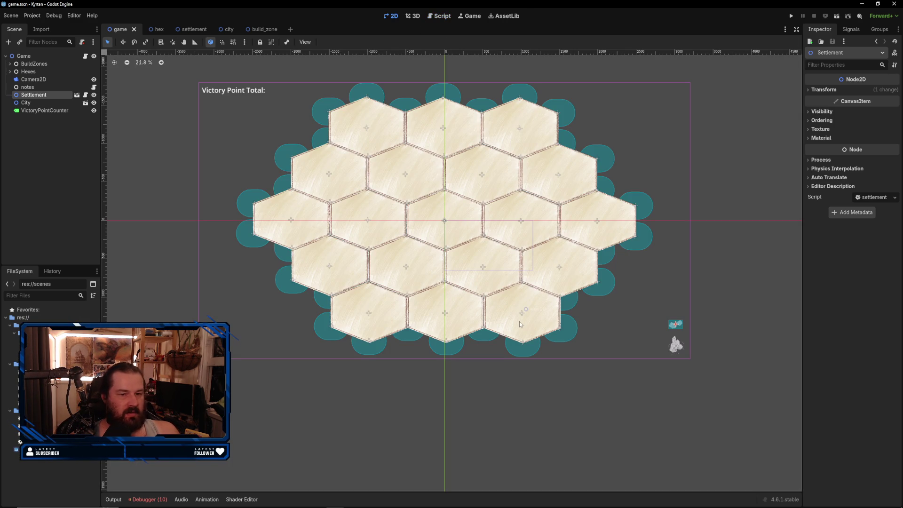
click(709, 344)
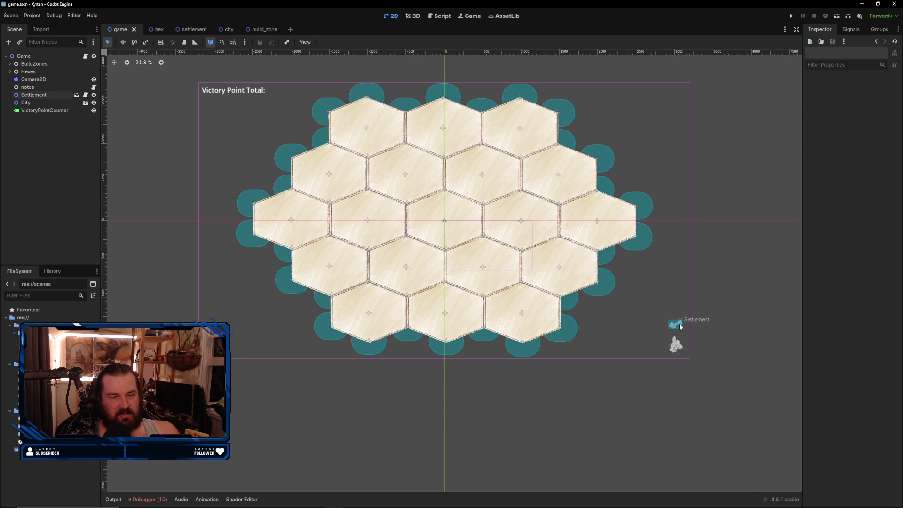
scroll(710, 344, up, 2)
scroll(608, 275, up, 6)
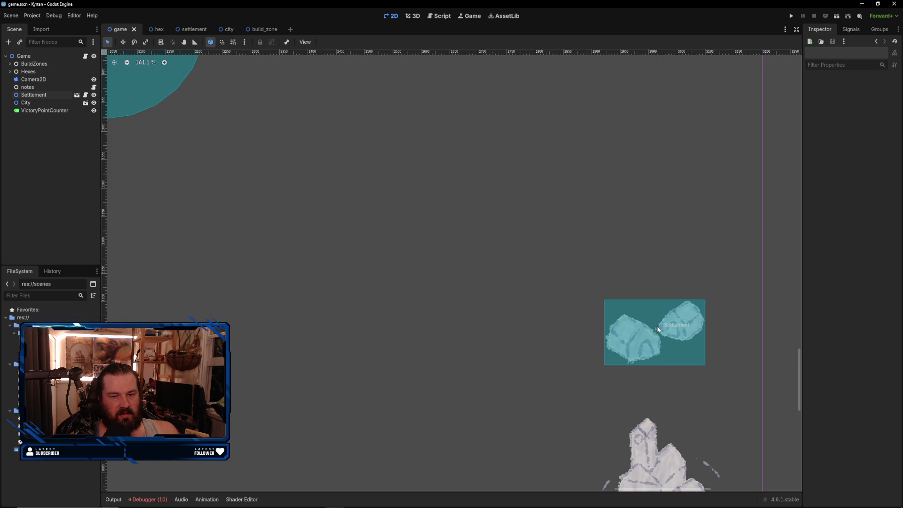
scroll(657, 326, down, 4)
scroll(657, 323, down, 1)
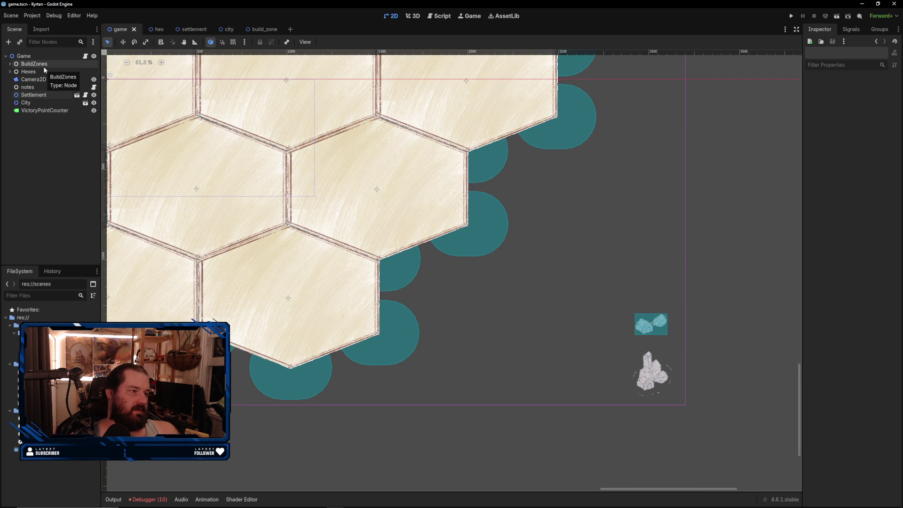
click(85, 95)
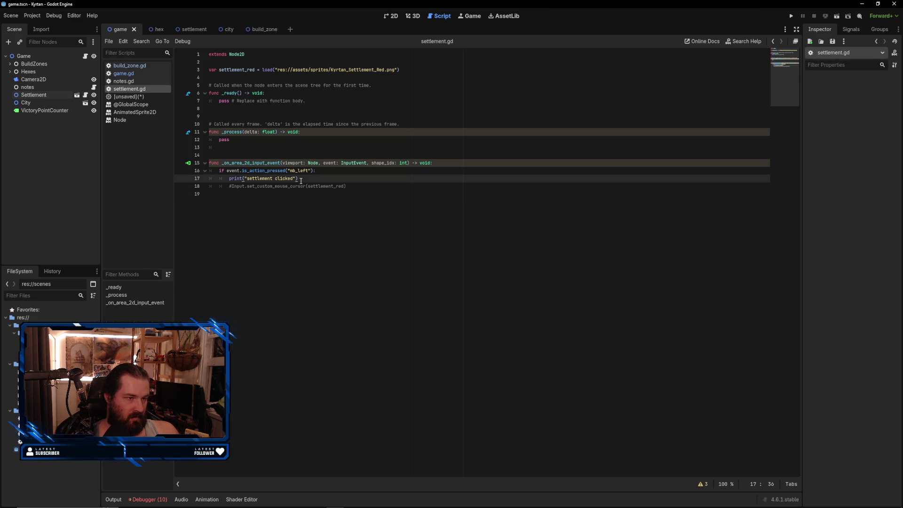
- Select the print call on line 17 of settlement.gd and place the caret before it
drag(305, 180, 232, 179)
drag(301, 179, 234, 179)
click(228, 179)
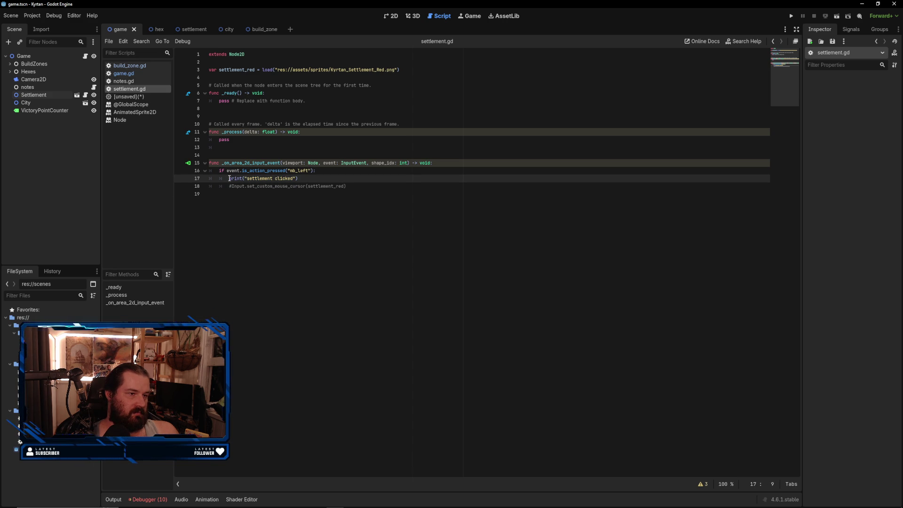
- Select the BuildZones node and open the build_zone scene with its build_zone.gd script
click(53, 65)
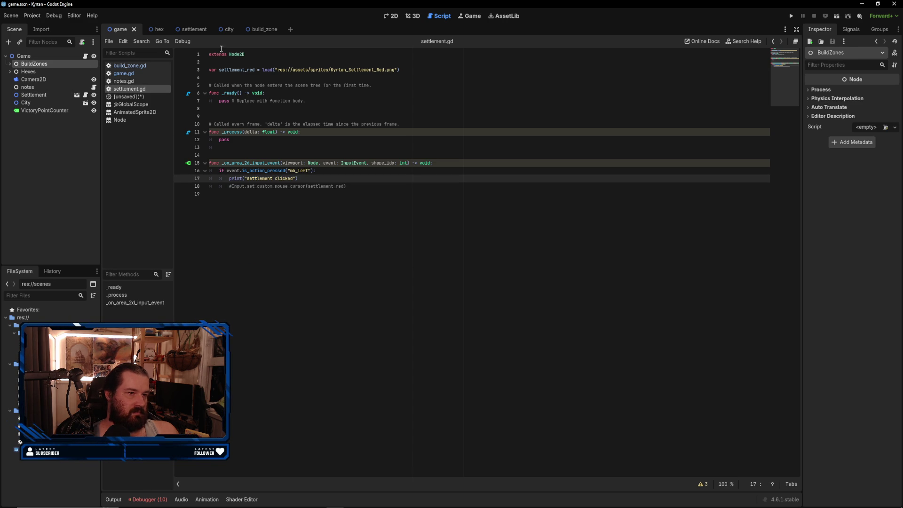
click(263, 32)
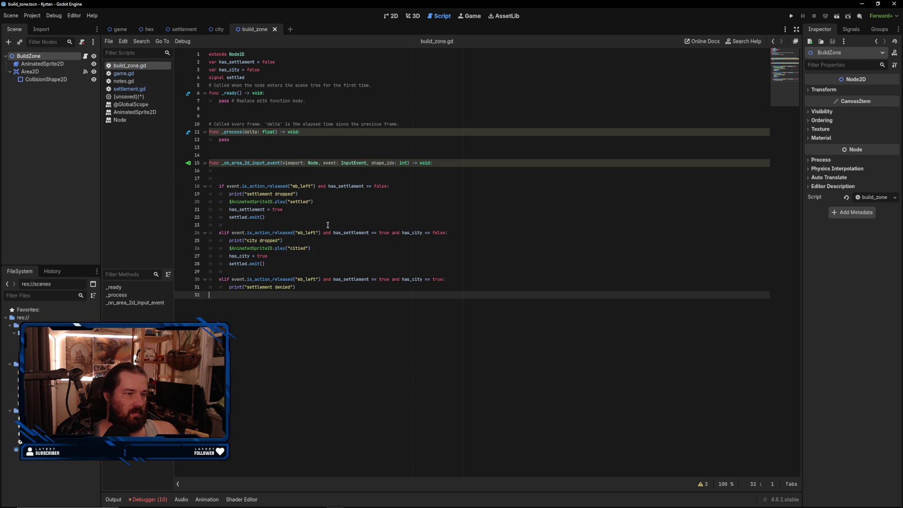
mouse_move(346, 232)
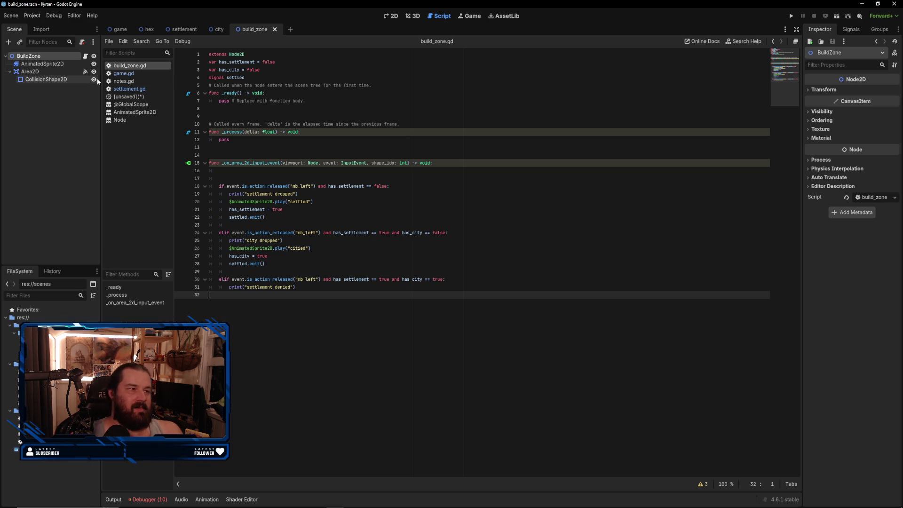
- Bring the Godot signals documentation forward, search it for 'call', and dismiss the results
mouse_move(253, 503)
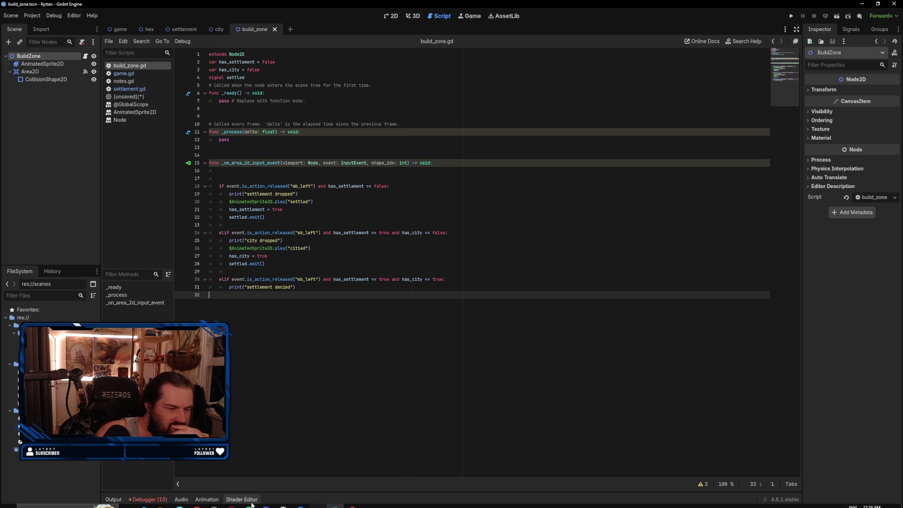
mouse_move(179, 501)
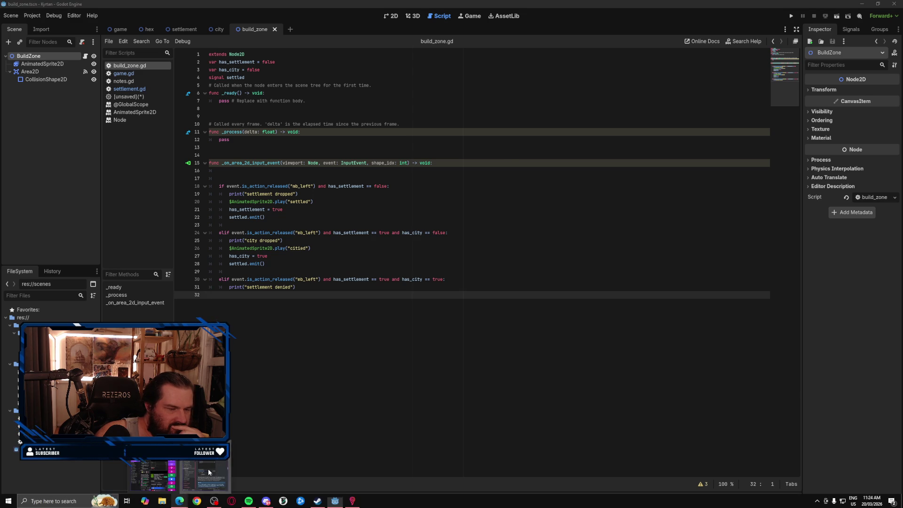
click(209, 471)
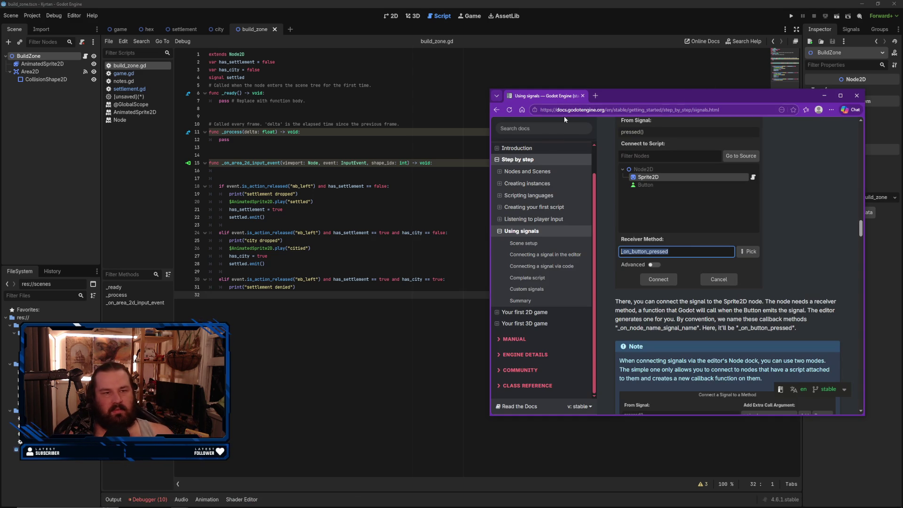
click(549, 133)
click(563, 141)
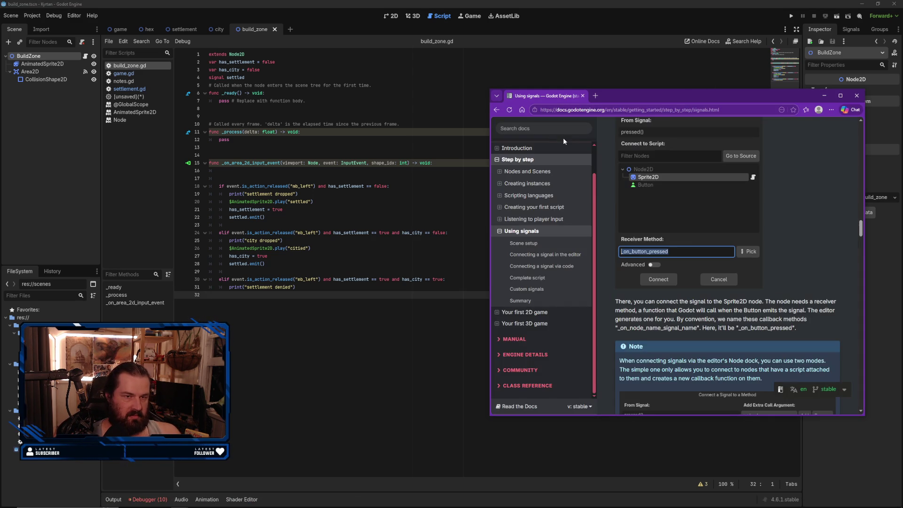
click(552, 128)
text(call)
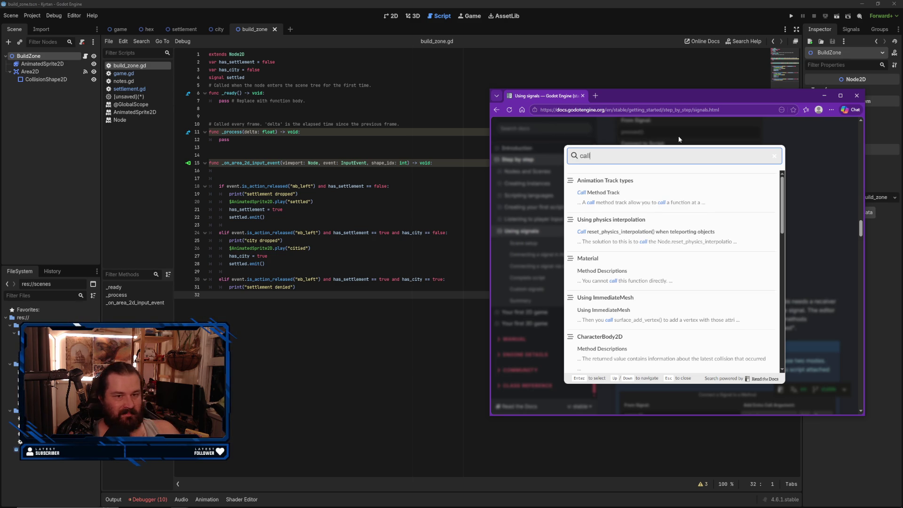
click(810, 168)
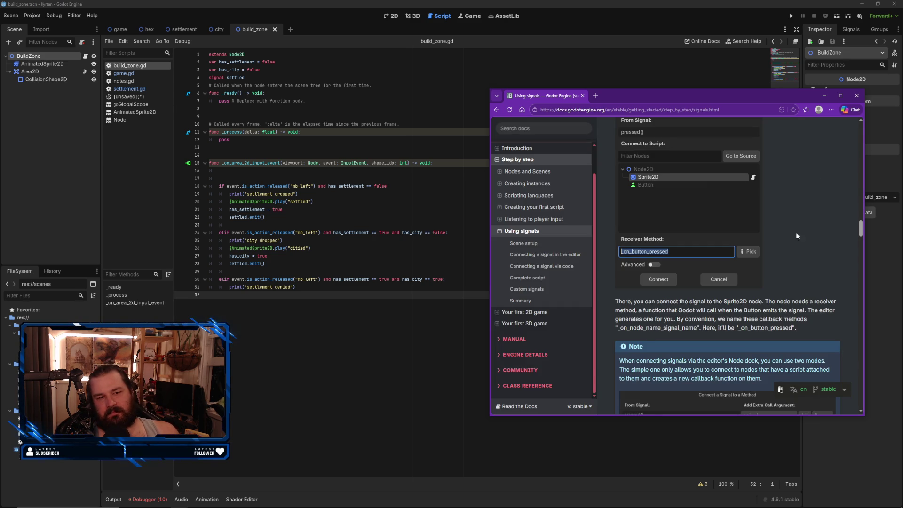
- Scroll the Using signals page, jump to 'Connecting a signal in the editor', then close the docs
scroll(726, 307, down, 5)
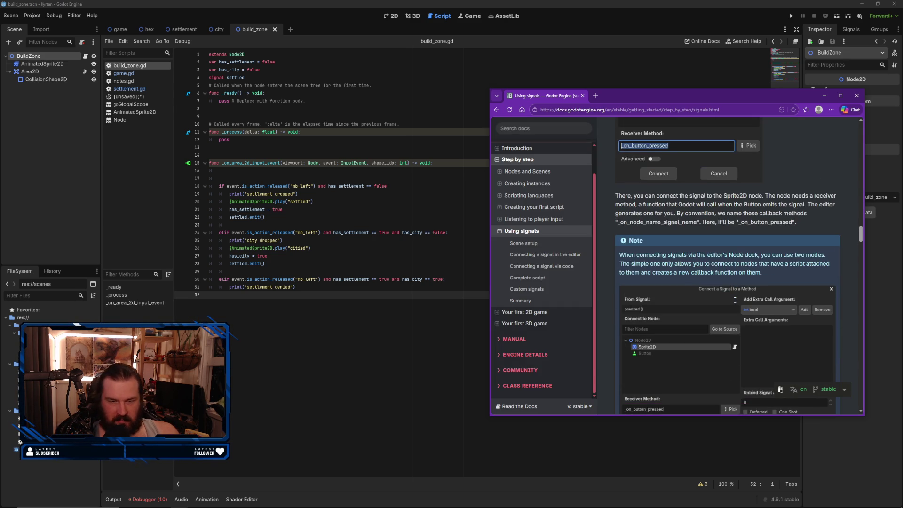
scroll(776, 298, down, 2)
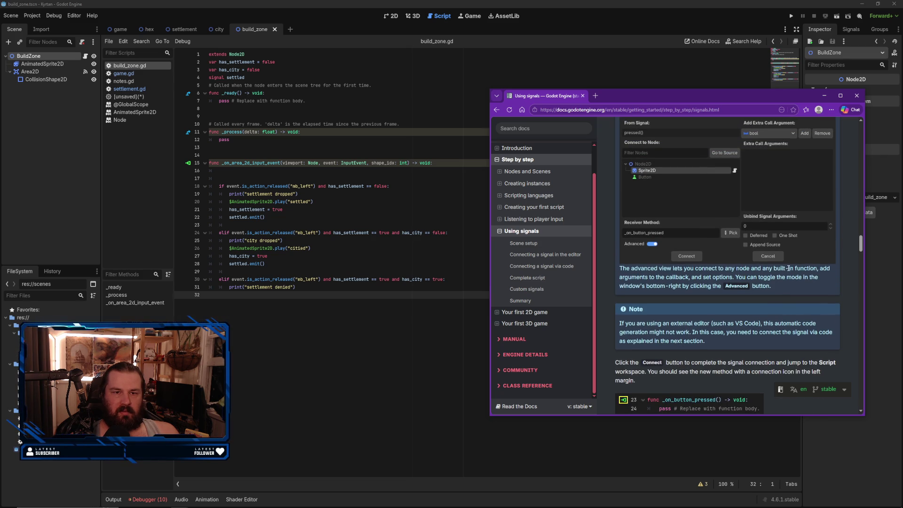
scroll(736, 287, down, 6)
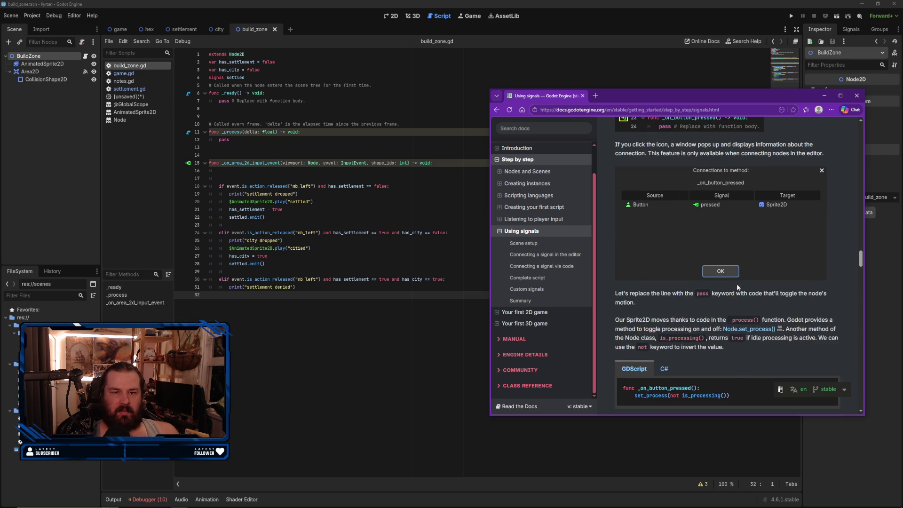
scroll(791, 257, down, 2)
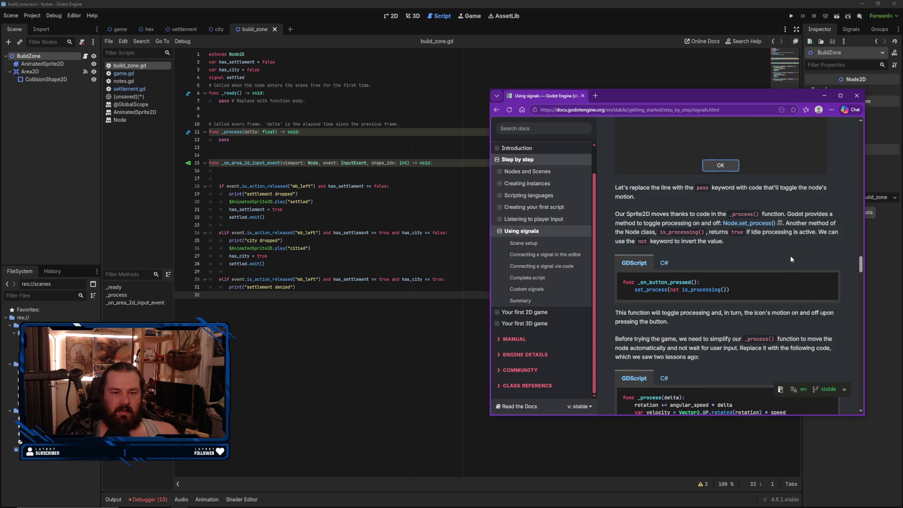
scroll(788, 258, down, 3)
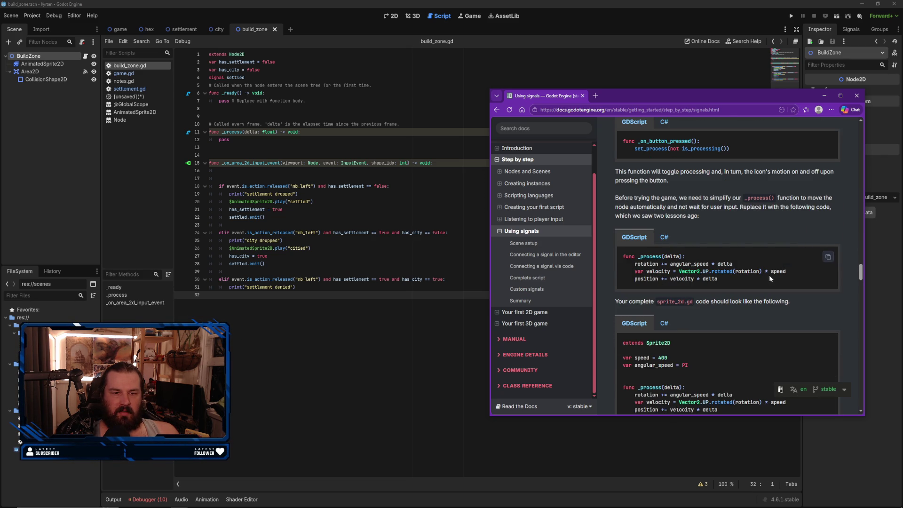
scroll(770, 277, down, 2)
scroll(769, 276, down, 3)
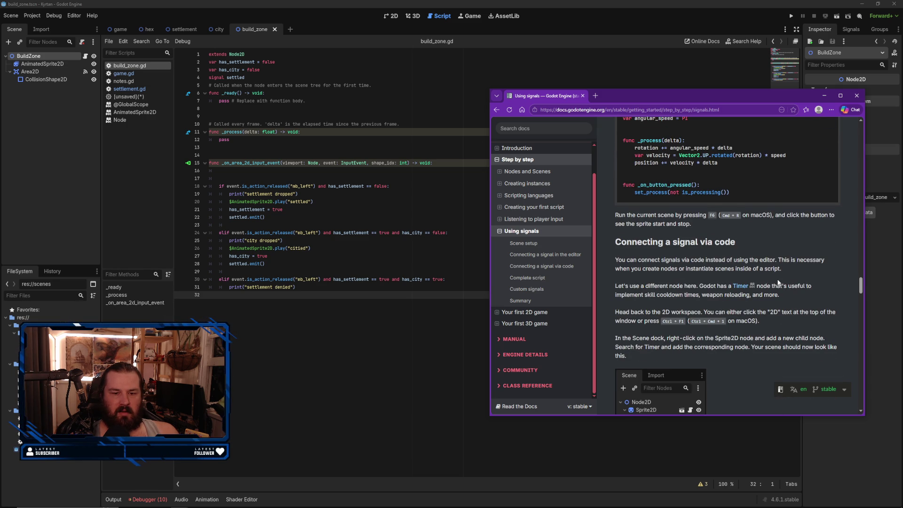
scroll(778, 279, down, 2)
scroll(778, 276, up, 8)
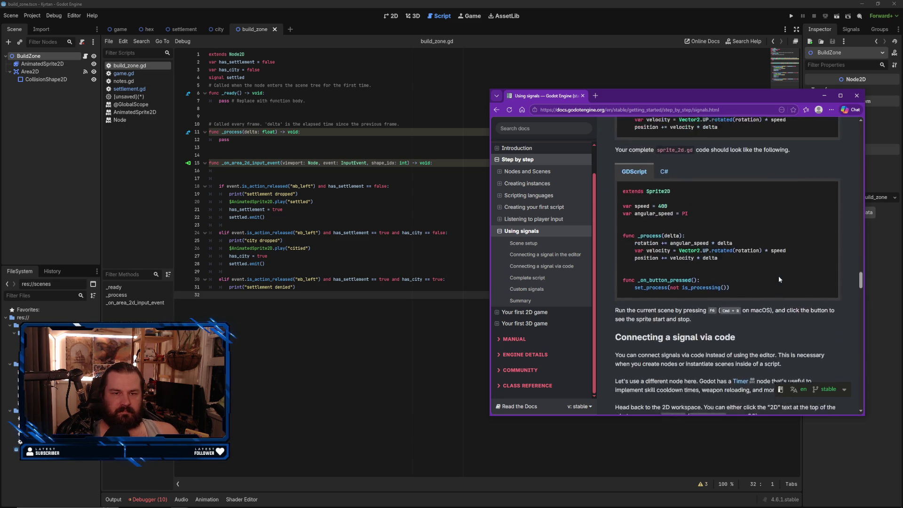
click(566, 254)
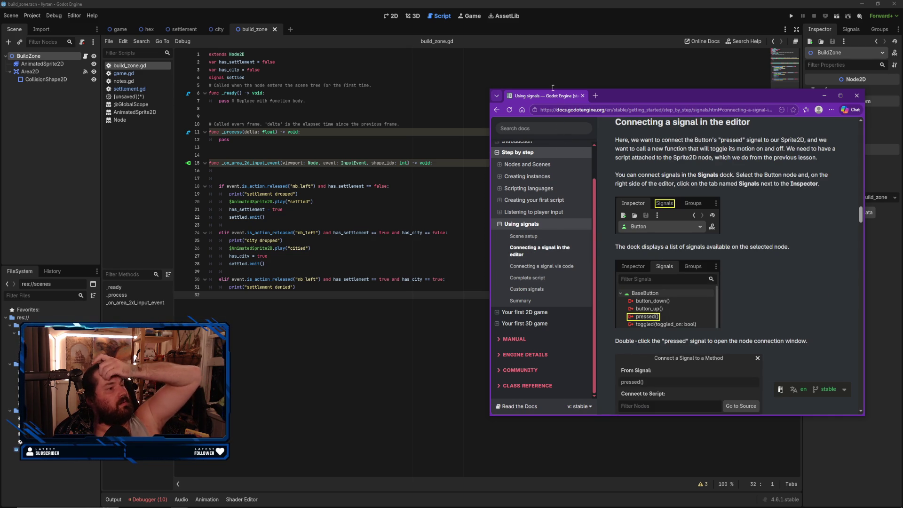
click(860, 96)
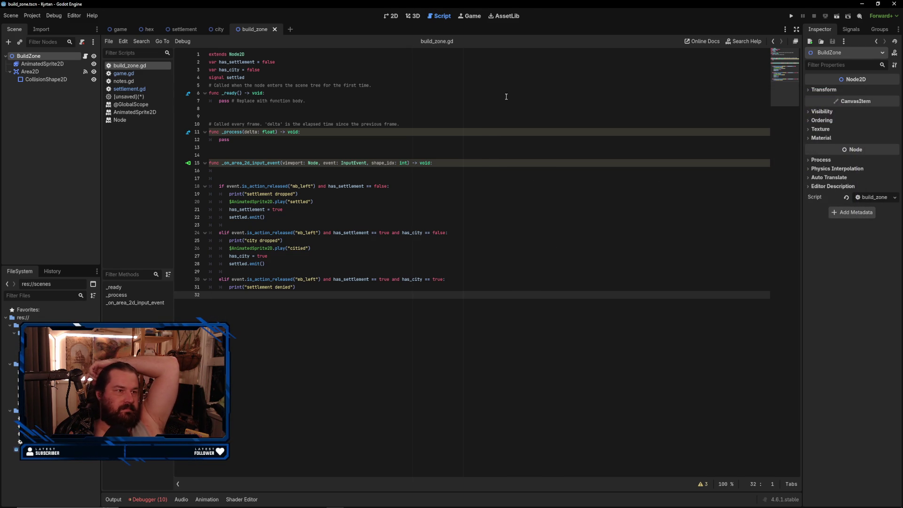
- Visit the settlement and build_zone scripts, dropping a BuildZone node reference into build_zone.gd
click(184, 29)
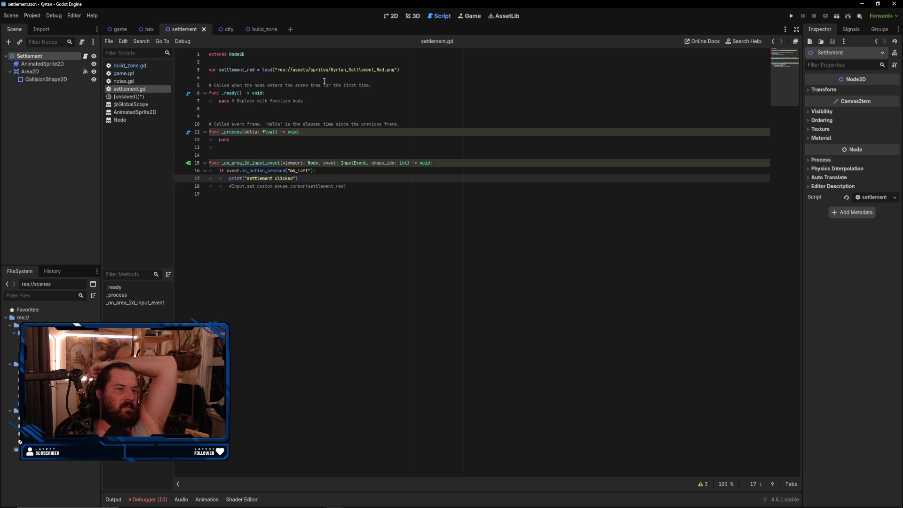
click(256, 29)
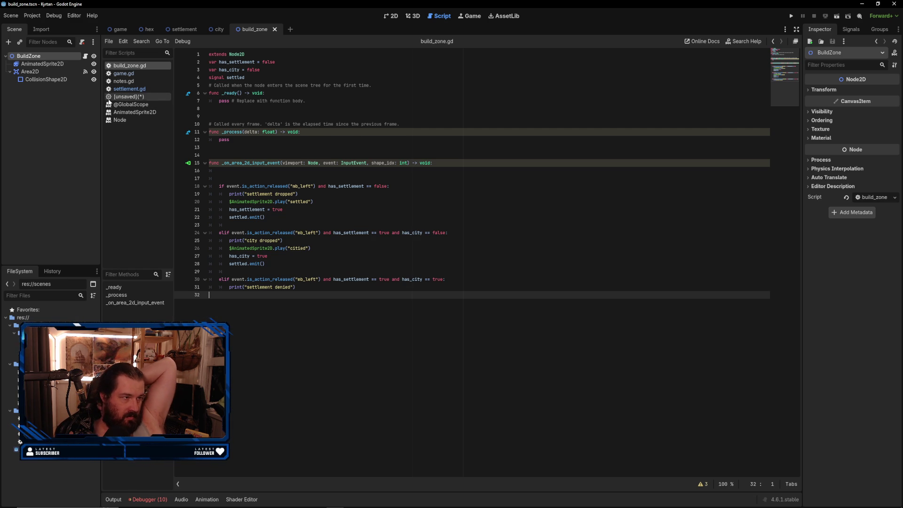
drag(28, 56, 228, 103)
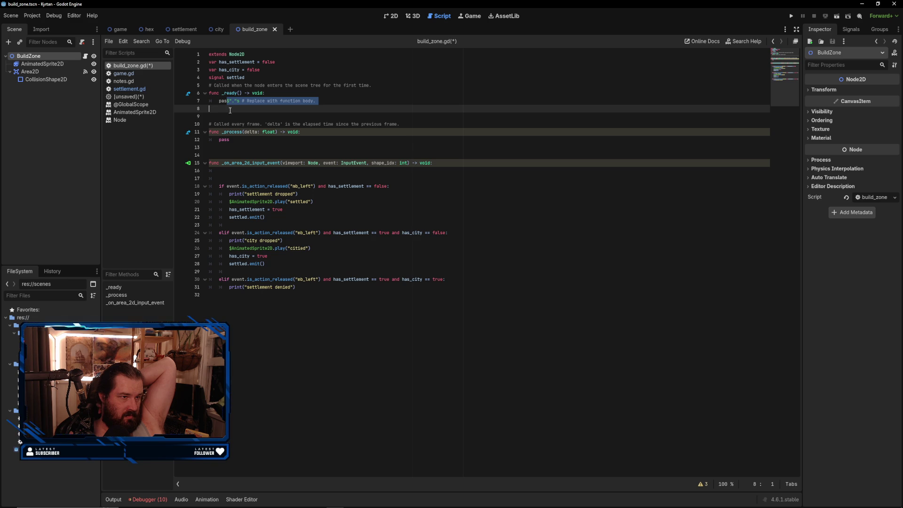
click(254, 110)
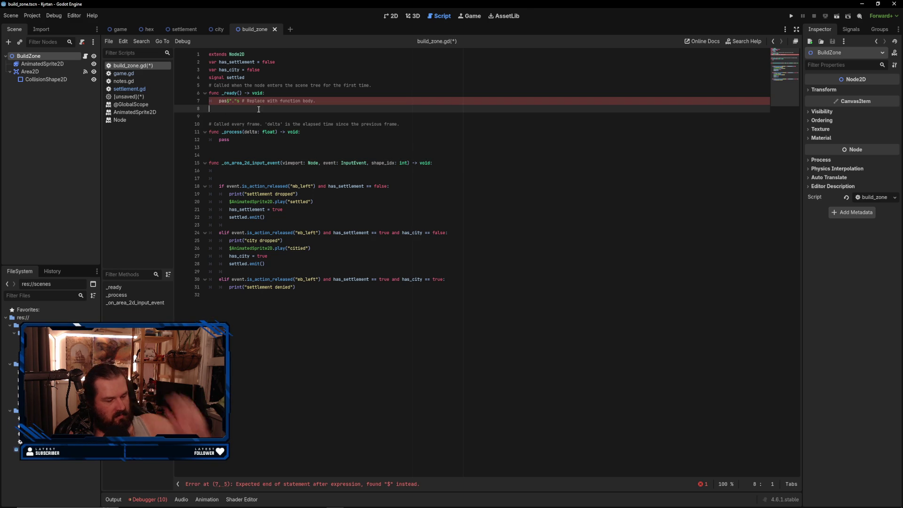
- Undo the stray BuildZone reference with Ctrl+Z, save, and return to the game scene's game.gd
key(ctrl+z)
key(ctrl+s)
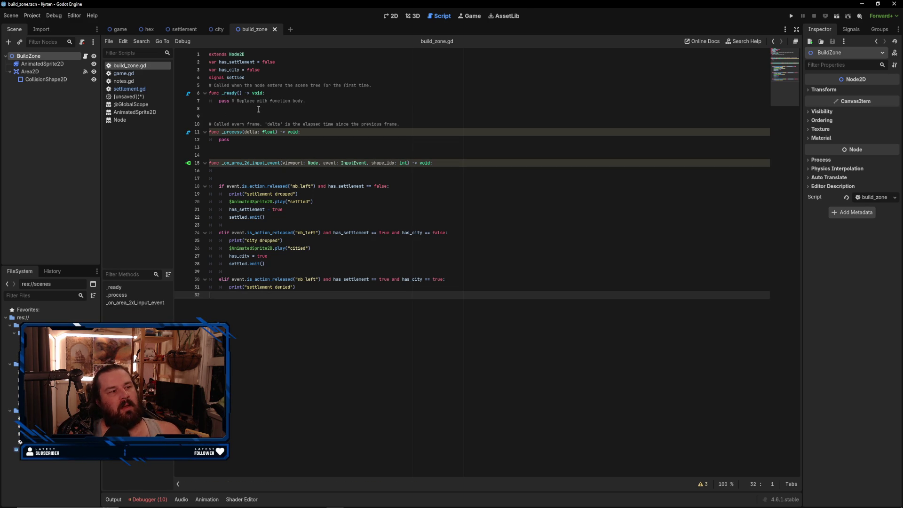
click(118, 30)
mouse_move(35, 57)
mouse_down()
mouse_move(226, 106)
mouse_move(183, 188)
mouse_move(336, 218)
mouse_move(87, 160)
mouse_move(9, 57)
mouse_up()
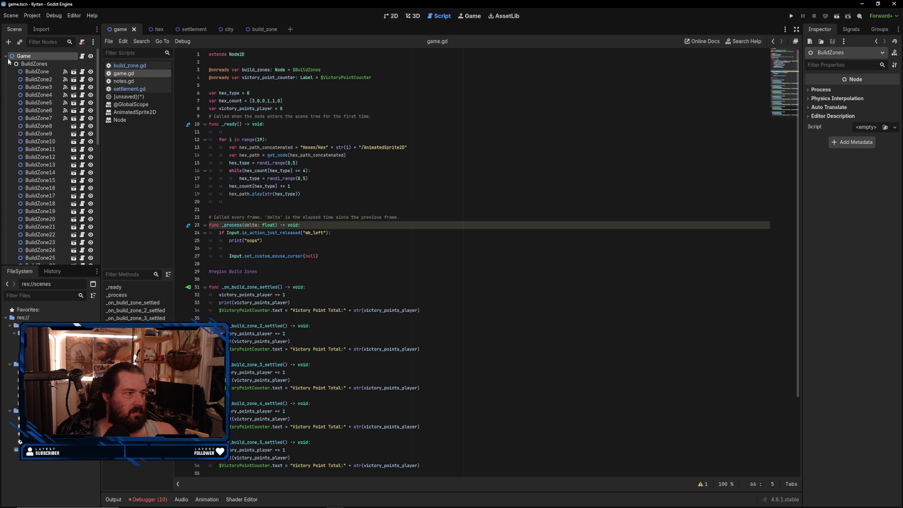
- Collapse the BuildZones list in the game scene tree and open build_zone.gd from the script list
click(6, 57)
click(7, 57)
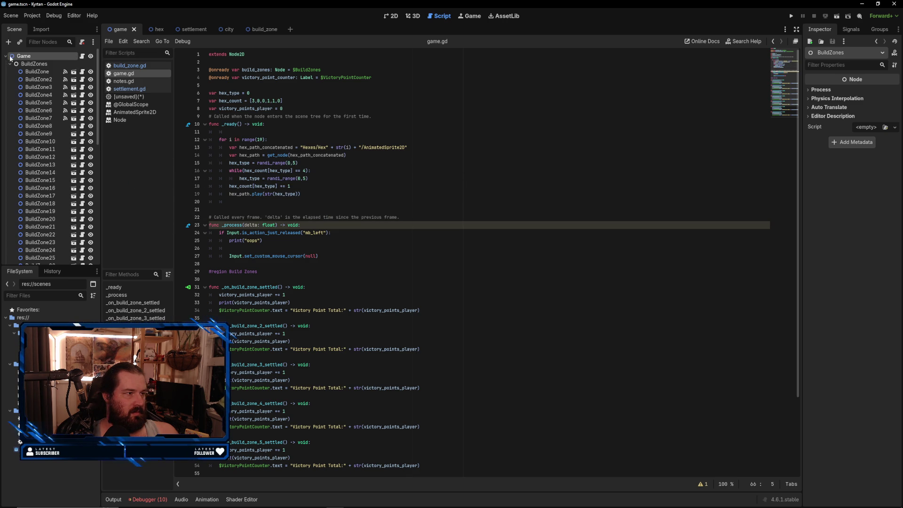
click(10, 64)
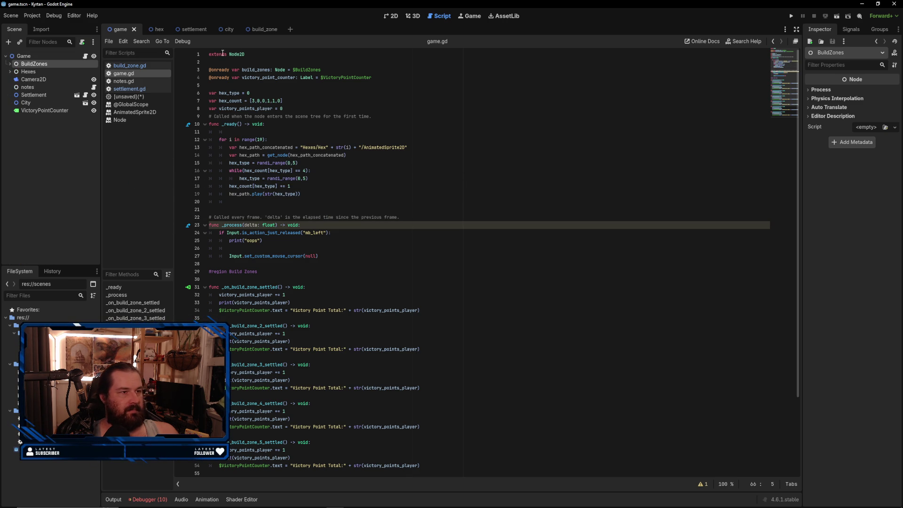
click(258, 29)
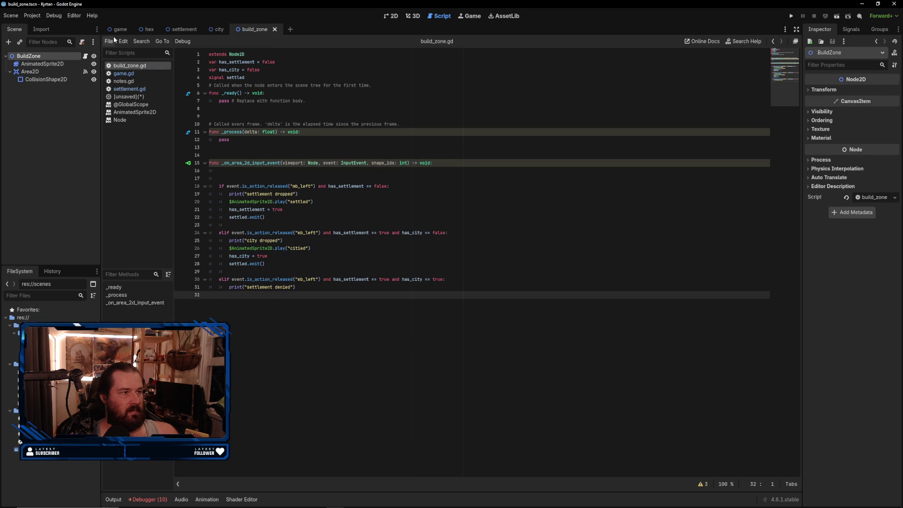
click(119, 29)
click(137, 66)
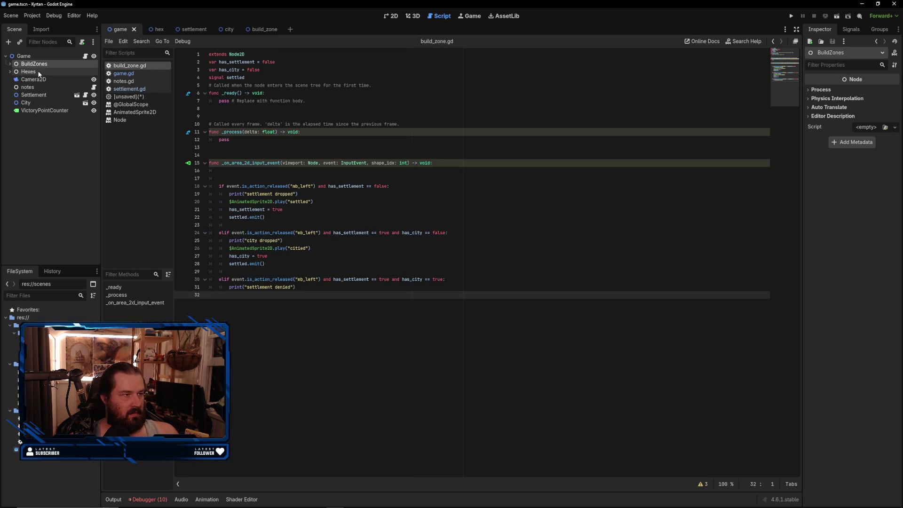
- Drop a Game node reference onto line 8 of build_zone.gd, then select and delete it
mouse_move(26, 59)
mouse_down()
mouse_move(165, 68)
mouse_move(216, 109)
mouse_up()
key(shift+Home)
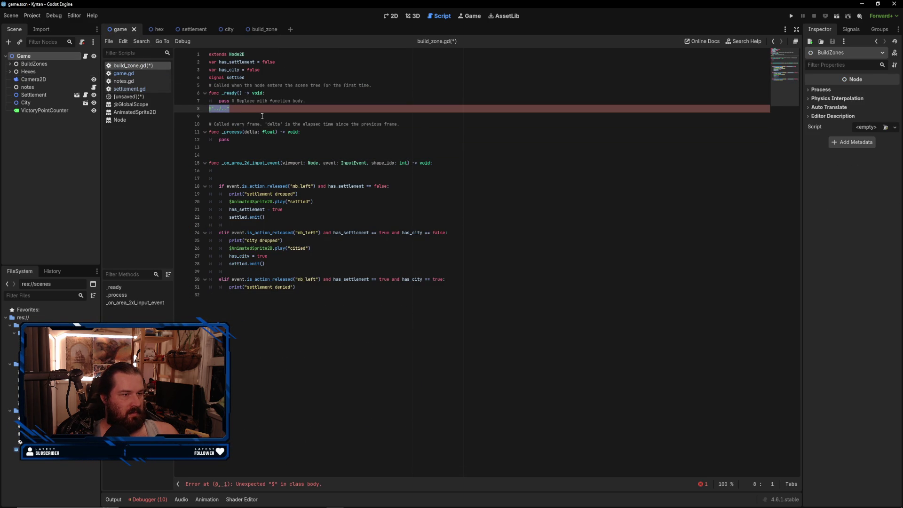
key(BackSpace)
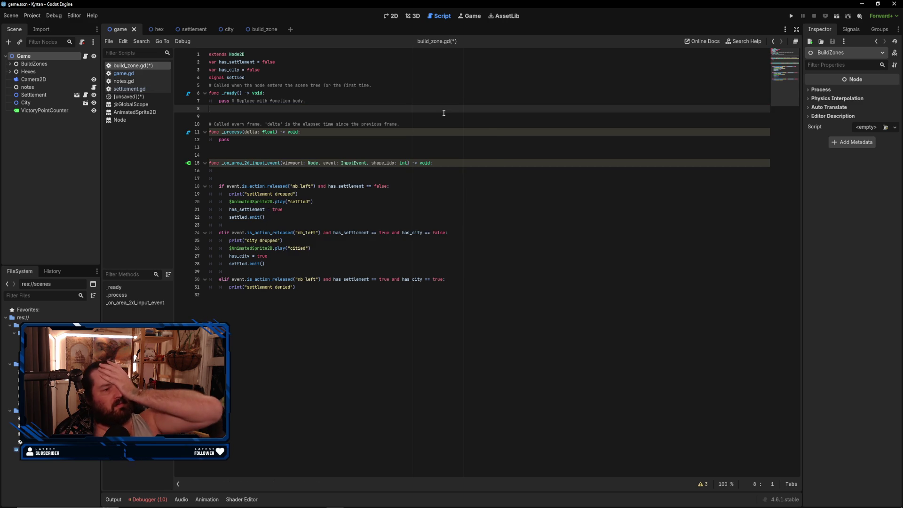
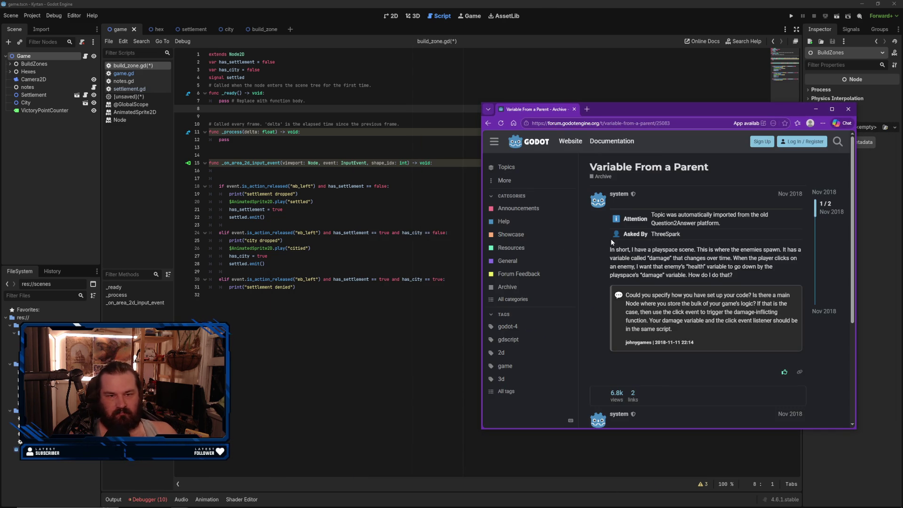
- Scroll the 'Variable From a Parent' thread down to the final reply about groups and custom signals
scroll(610, 242, down, 3)
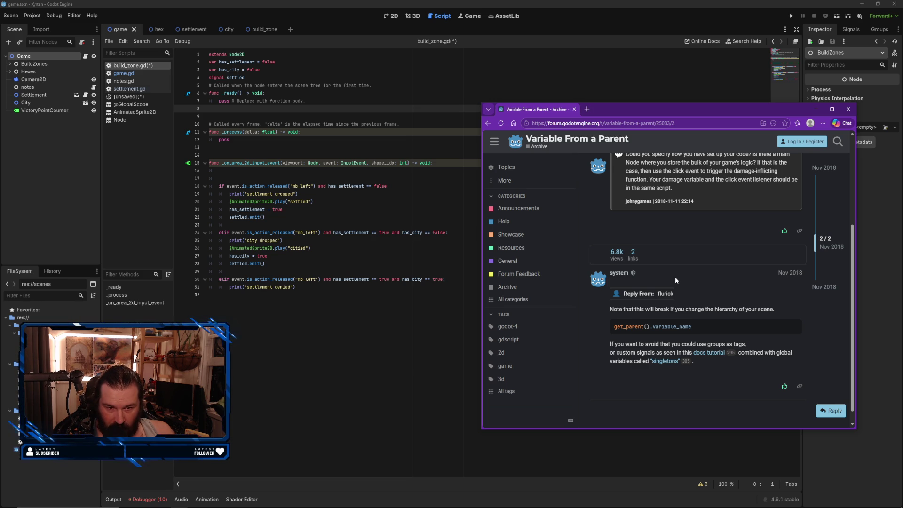
scroll(676, 277, down, 1)
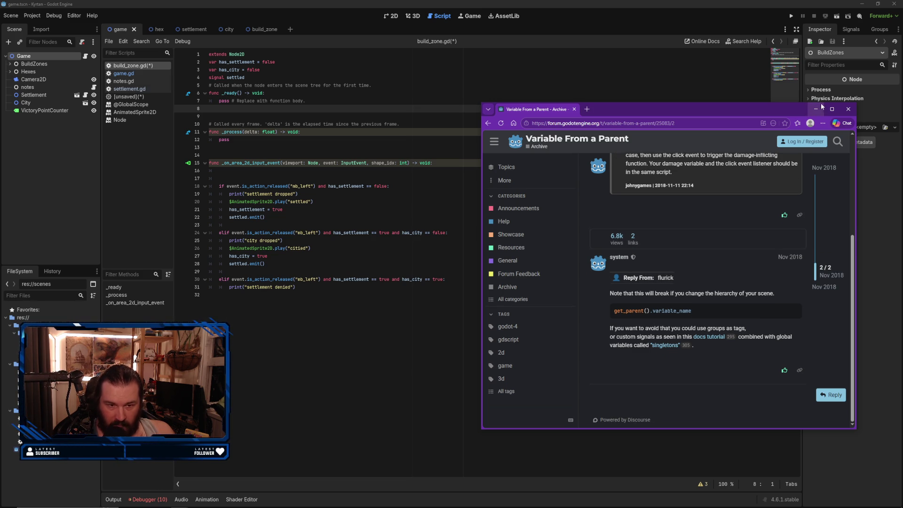
- Close the forum page and bring up game.gd from the Game node in the script editor
click(847, 110)
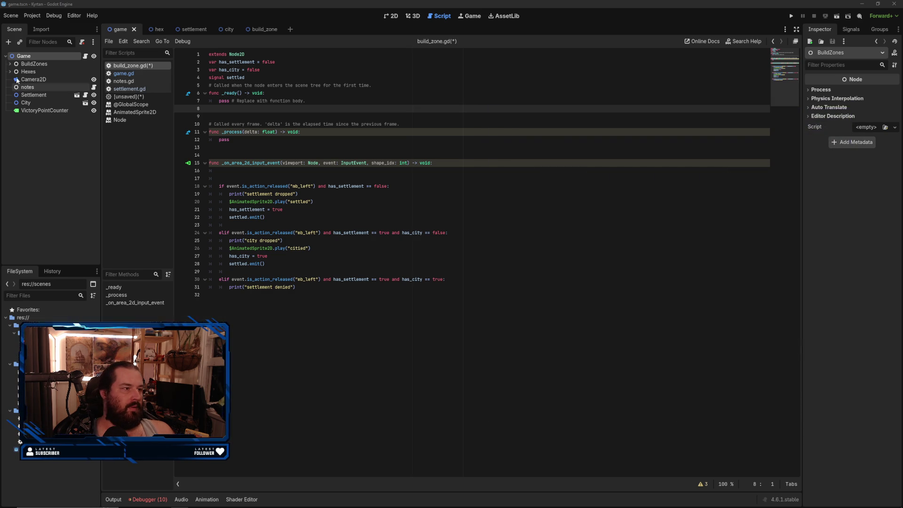
click(45, 95)
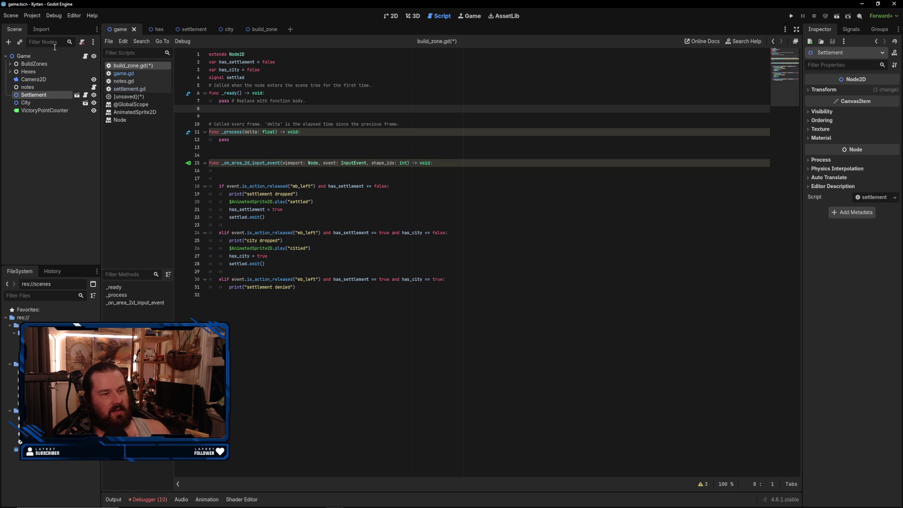
click(275, 176)
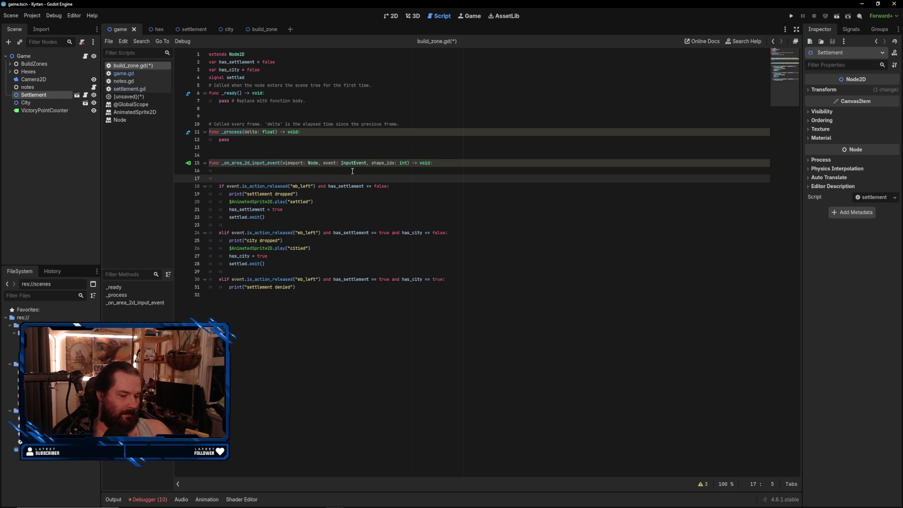
text(i)
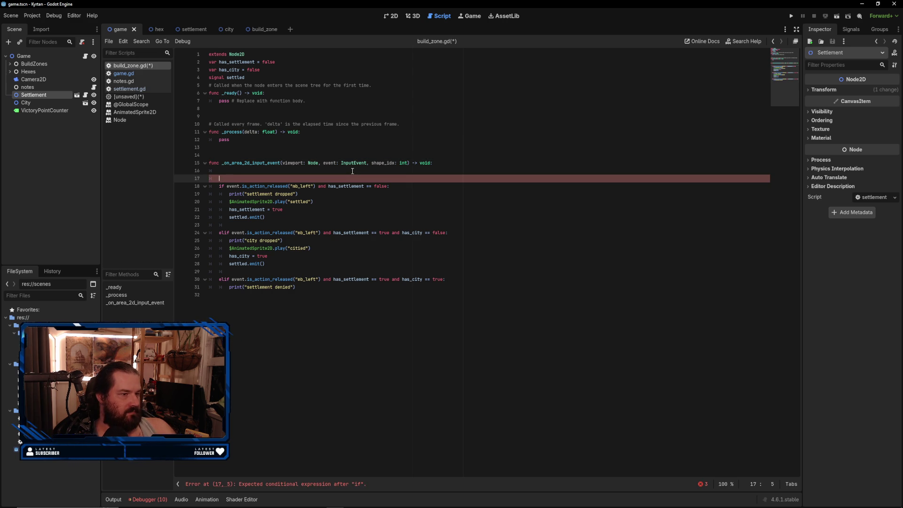
click(51, 54)
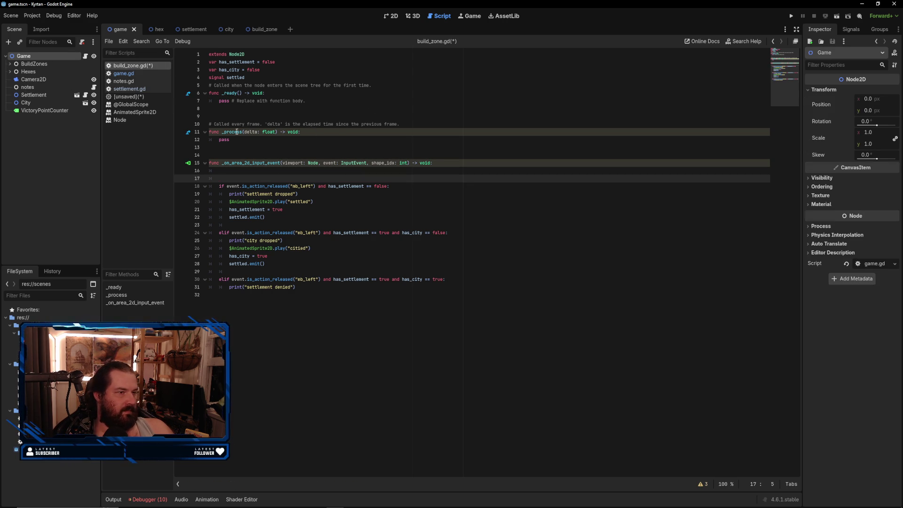
click(141, 73)
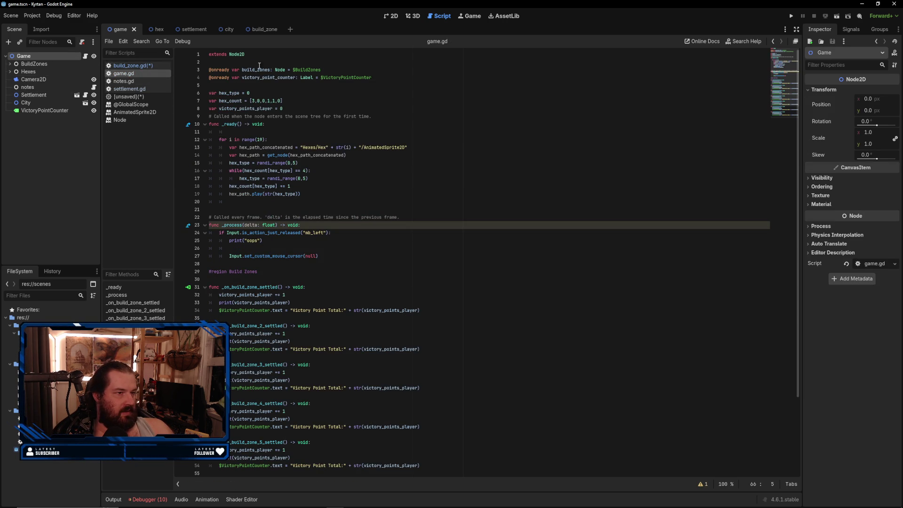
- Add 'var building = false' below victory_points_player and blank lines before the Build Zones region
click(243, 86)
click(299, 107)
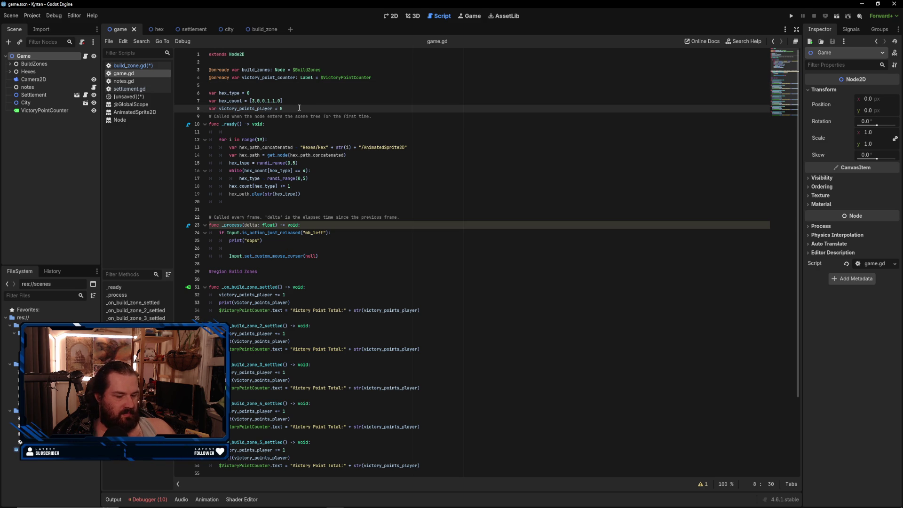
key(Return)
text(var)
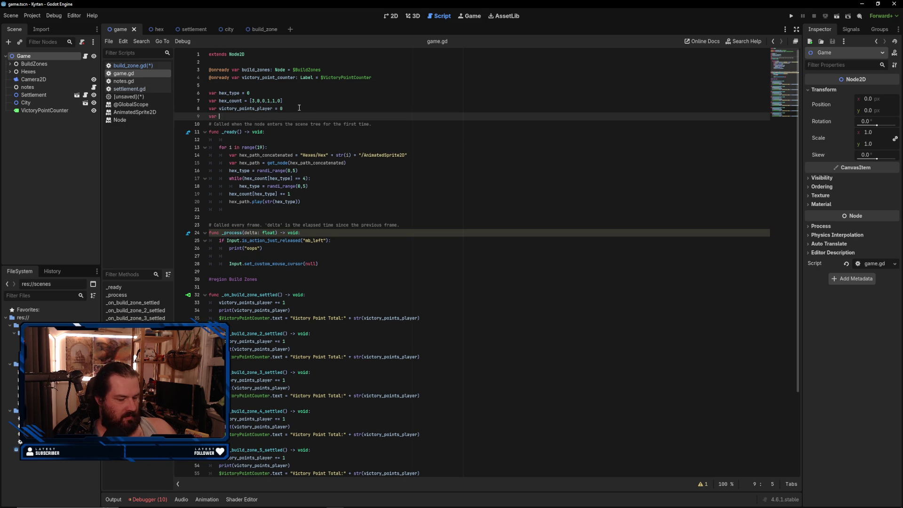
text( = )
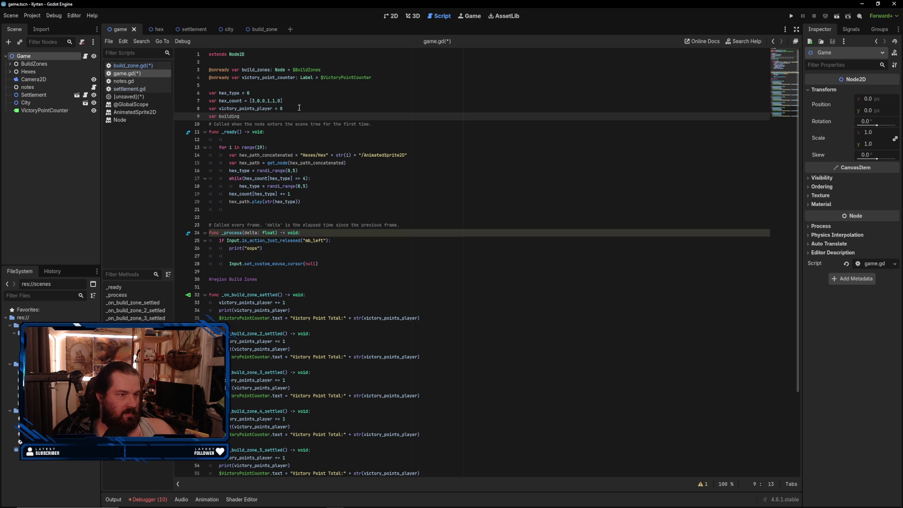
text(false)
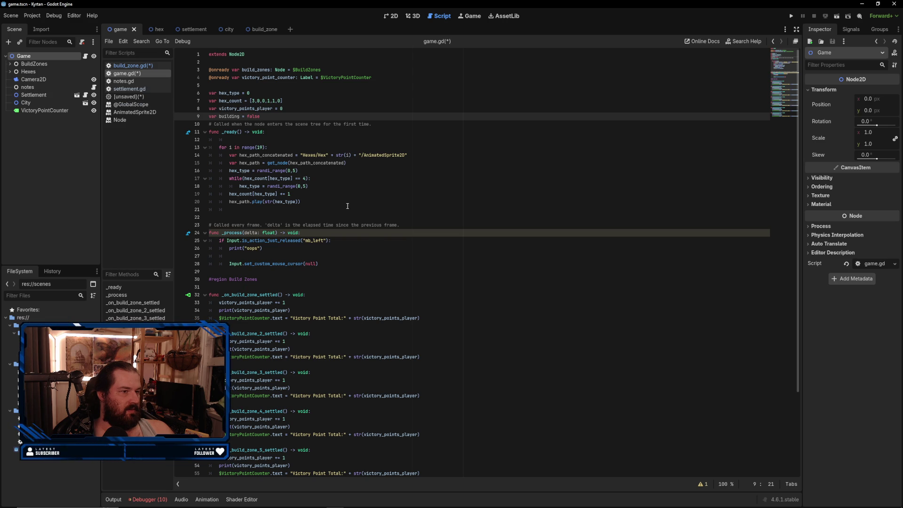
scroll(282, 201, down, 4)
scroll(283, 201, up, 4)
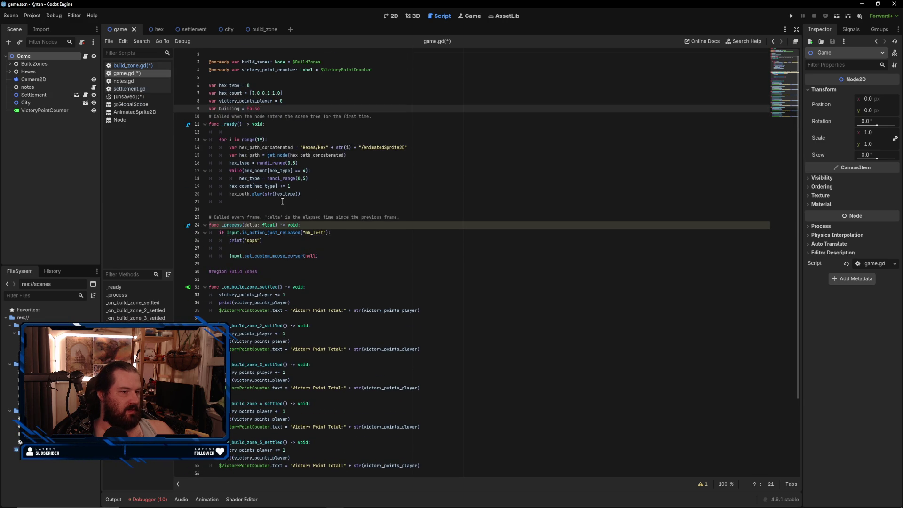
click(259, 266)
key(Return)
key(Return)
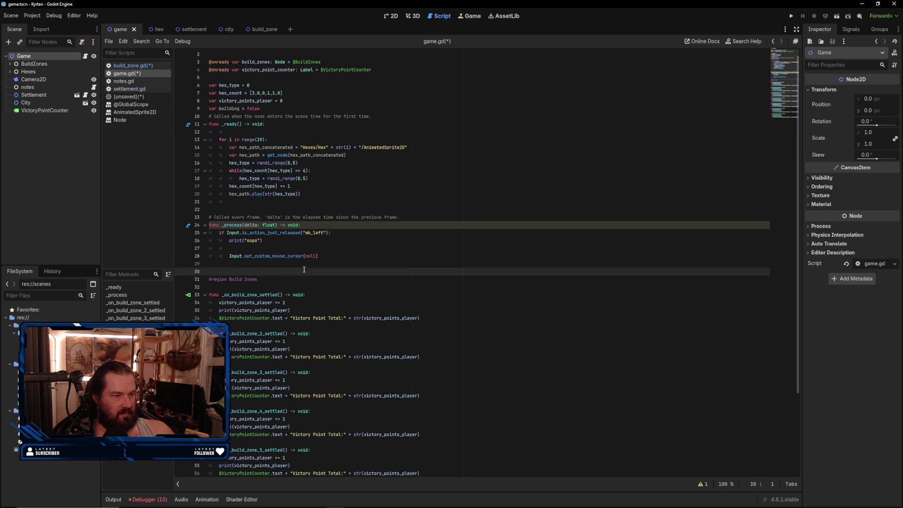
key(Up)
key(Up)
- Open settlement.gd from the Settlement node
click(53, 95)
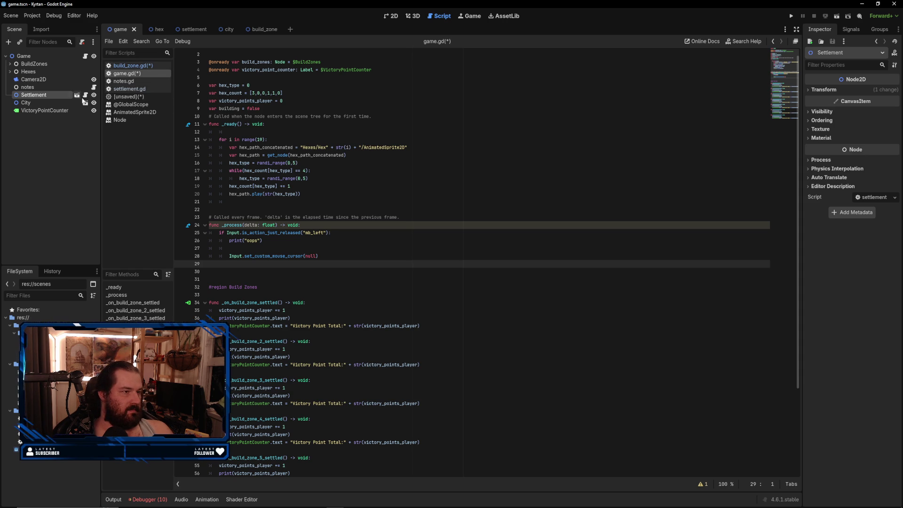
click(128, 89)
click(312, 206)
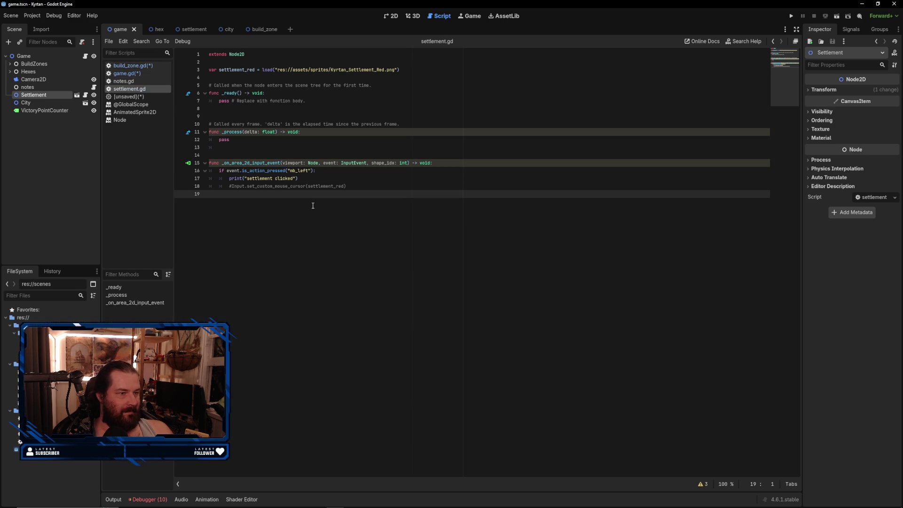
- Declare 'signal building' on line 4 and call building.emit() after the 'settlement clicked' print
click(310, 178)
key(Return)
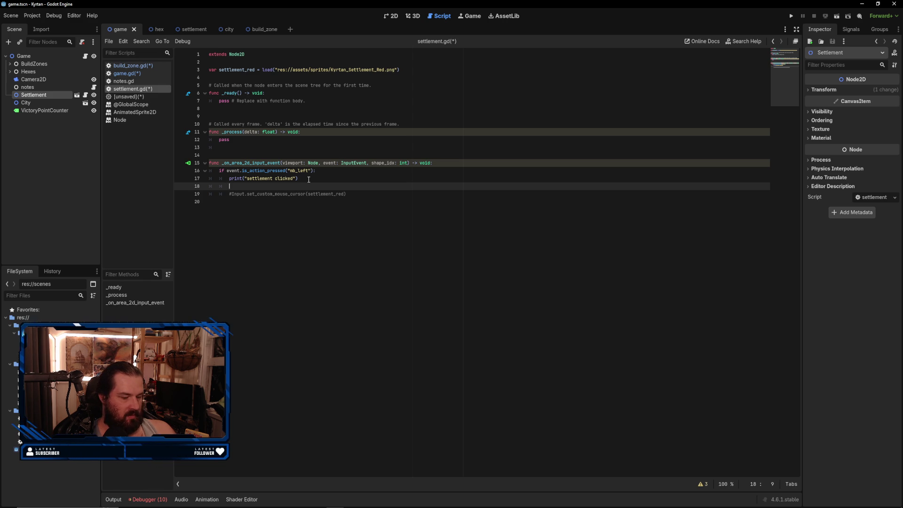
click(233, 78)
text(signal building)
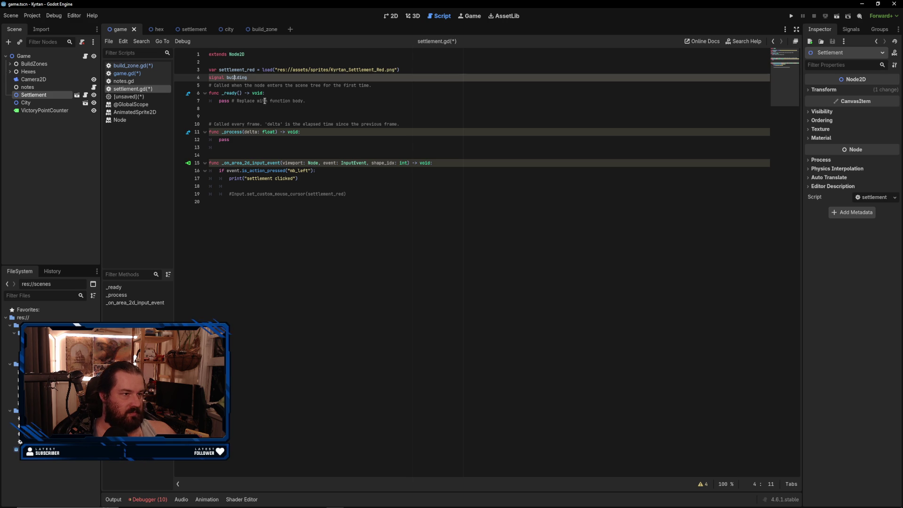
click(257, 187)
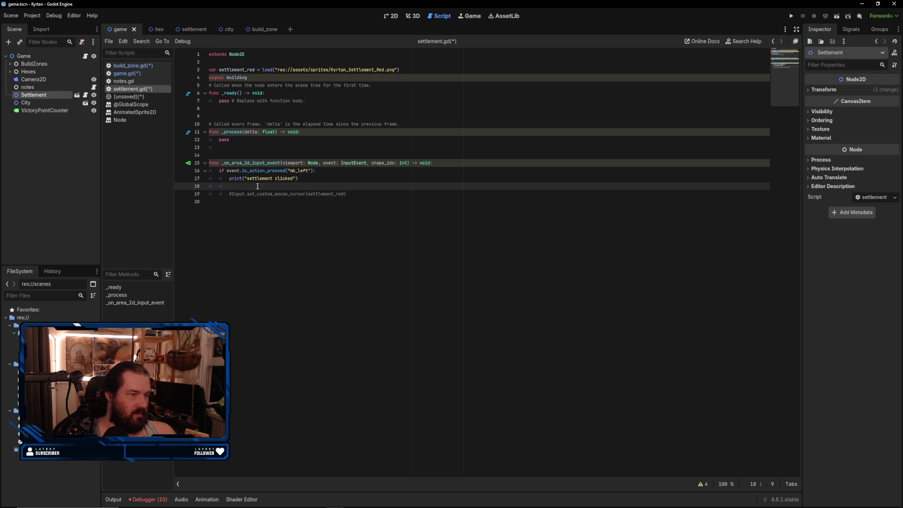
text(building.emit())
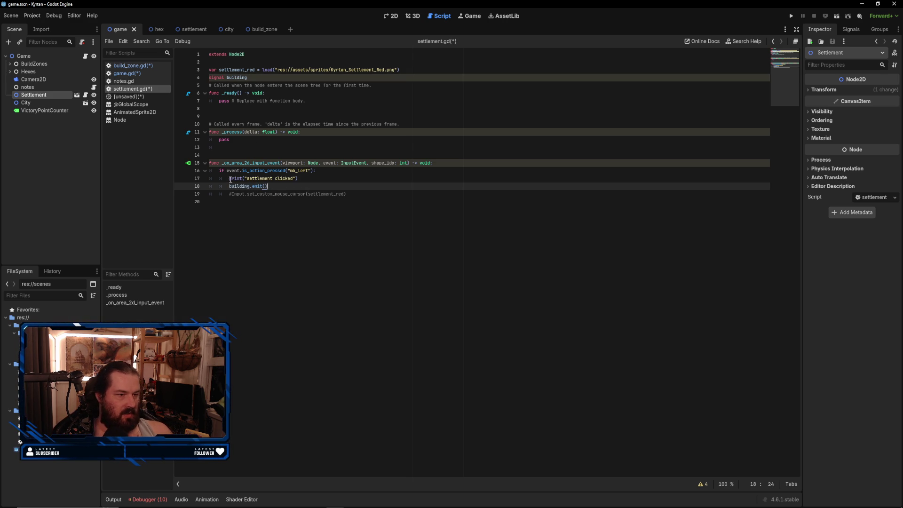
click(305, 257)
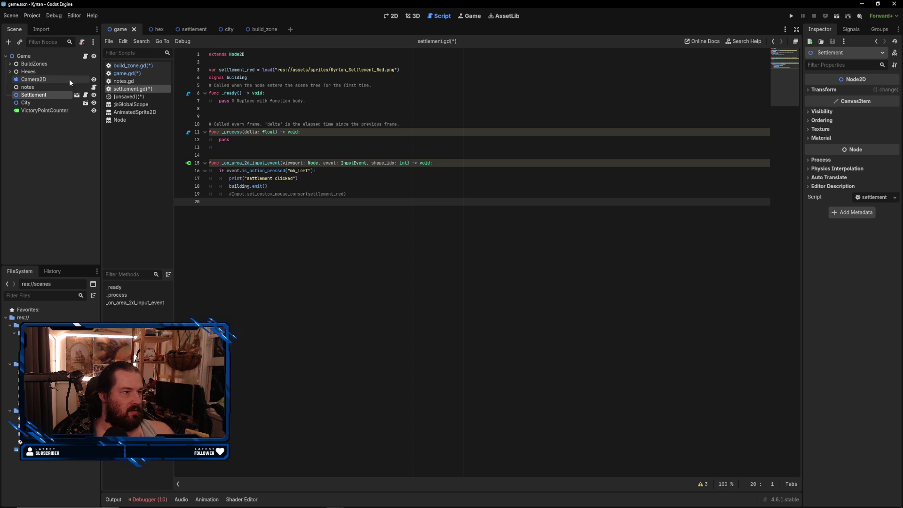
click(30, 58)
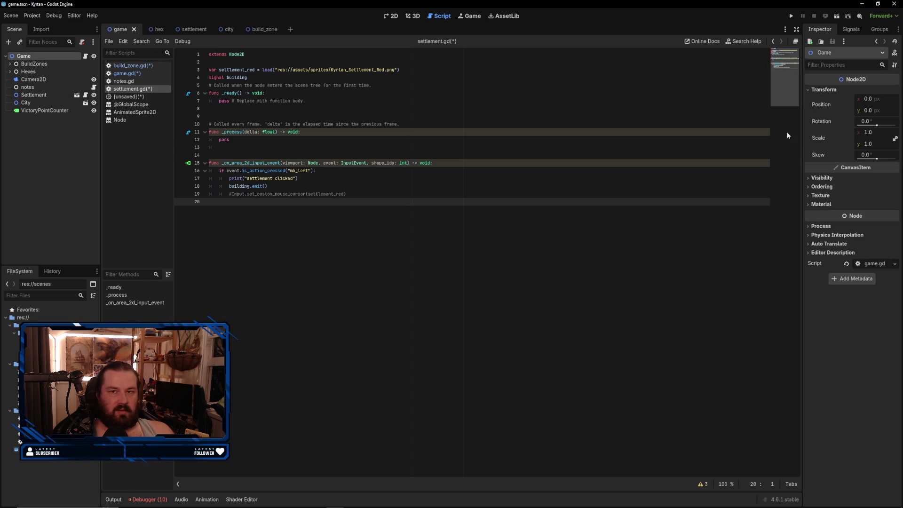
- Connect the Settlement's building() signal to the Game node, creating _on_settlement_building in game.gd
click(852, 29)
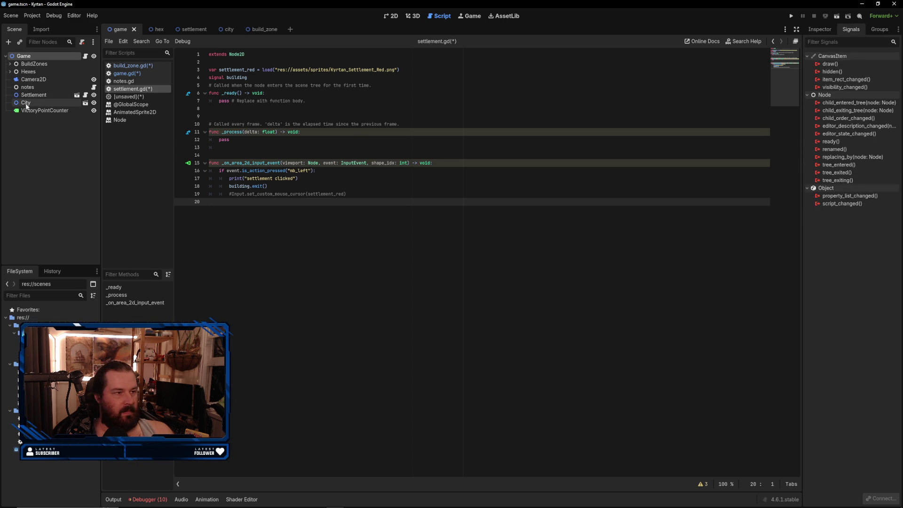
click(32, 94)
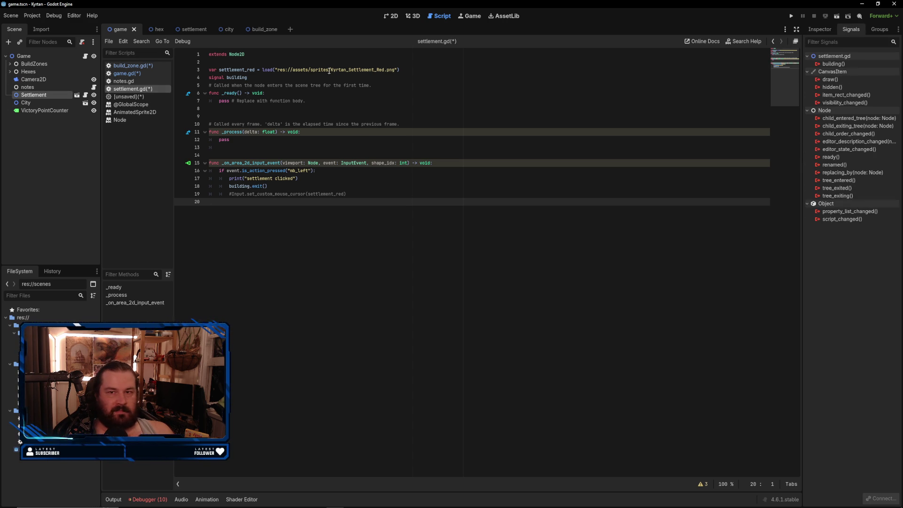
double_click(842, 66)
click(430, 337)
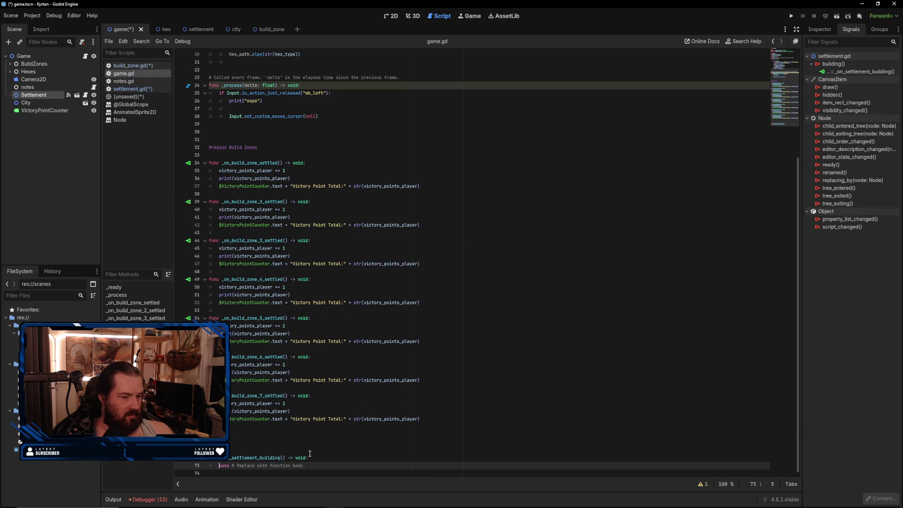
- Add #endregion on line 70 and fold the Build Zones region
click(244, 439)
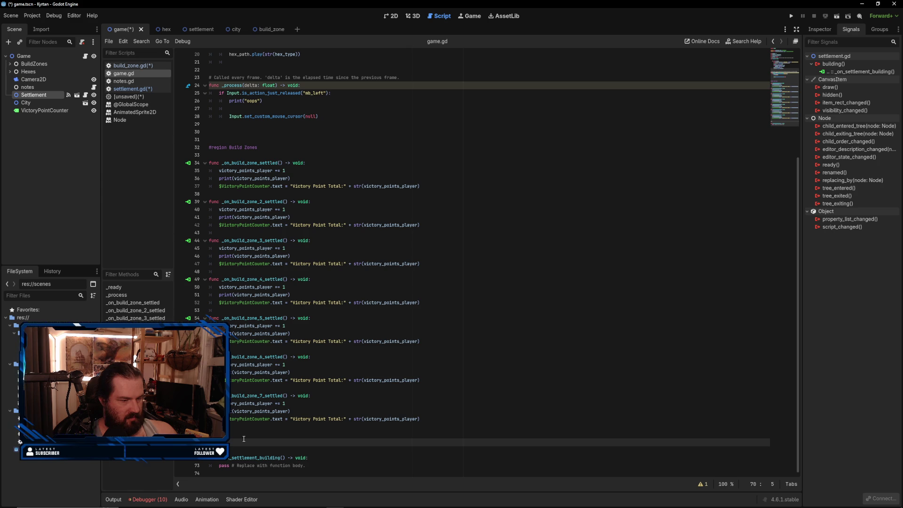
text(endregion)
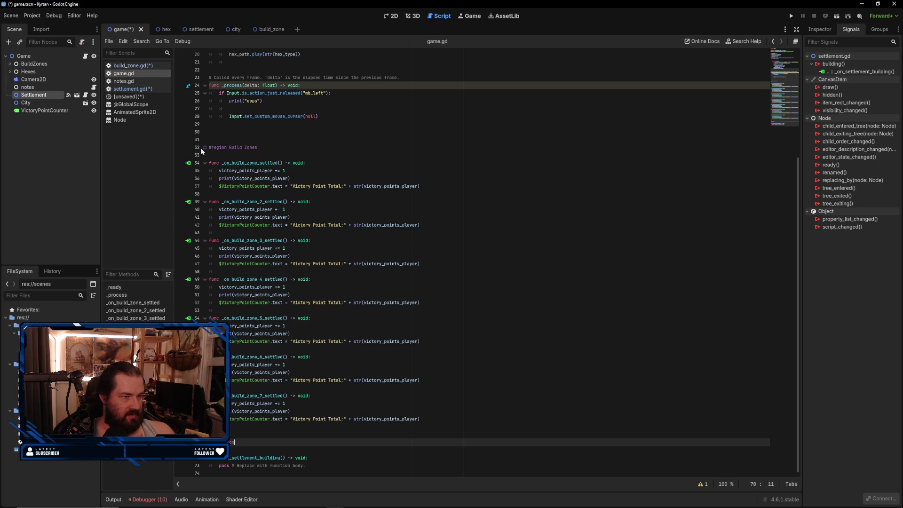
click(205, 148)
click(220, 318)
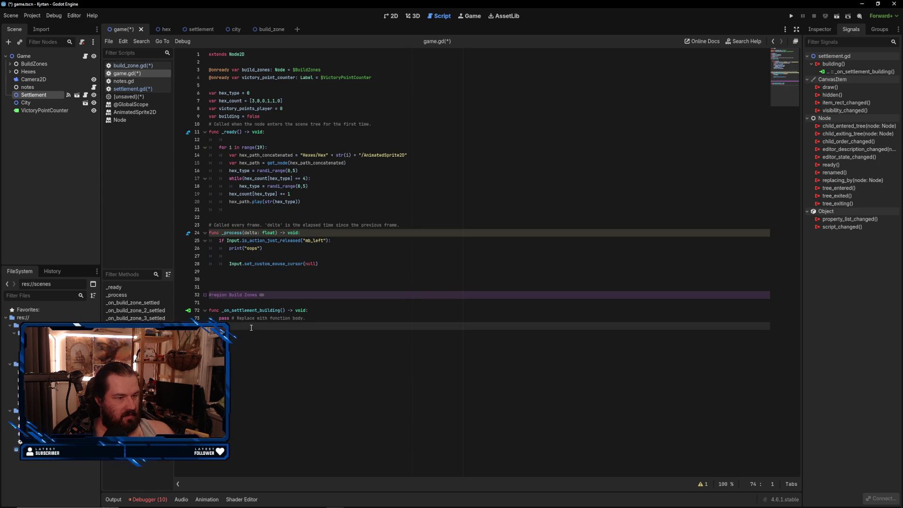
- Replace pass in _on_settlement_building with 'building = true'
drag(219, 318, 315, 318)
click(322, 317)
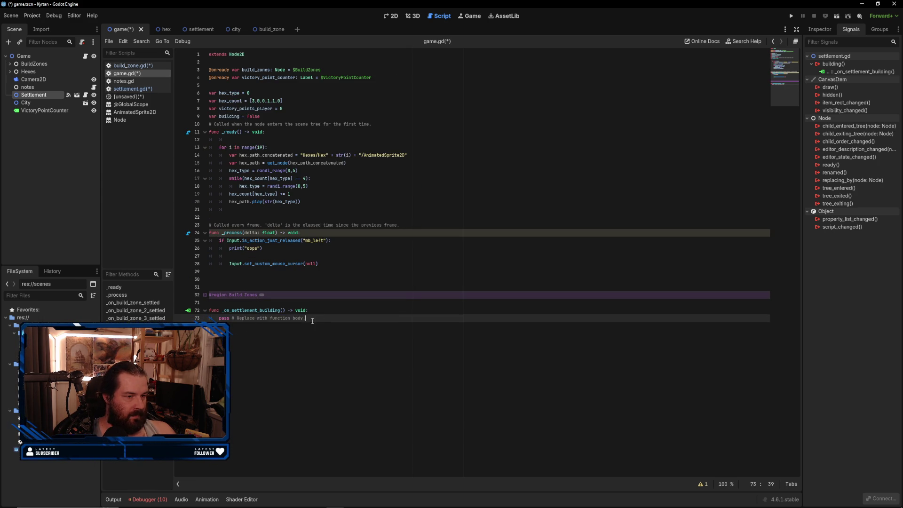
drag(219, 318, 307, 319)
click(310, 320)
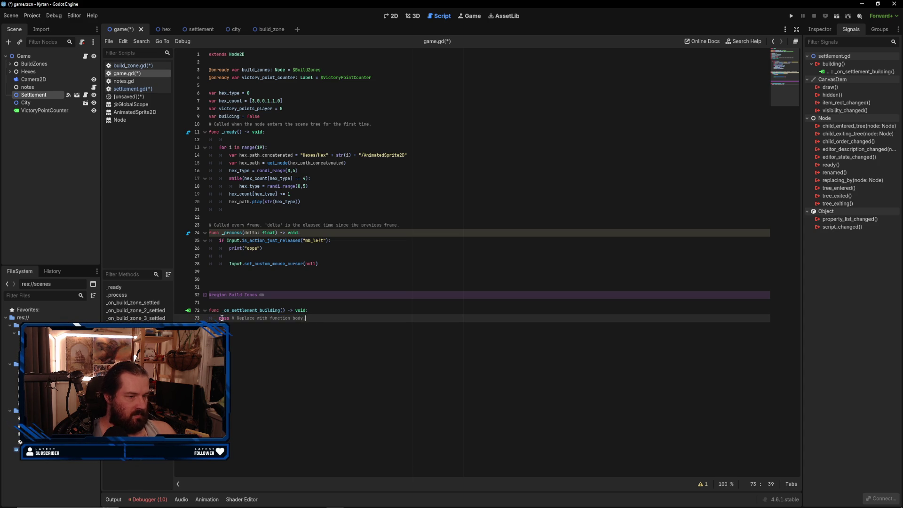
key(BackSpace)
click(263, 318)
text(p)
drag(305, 318, 221, 318)
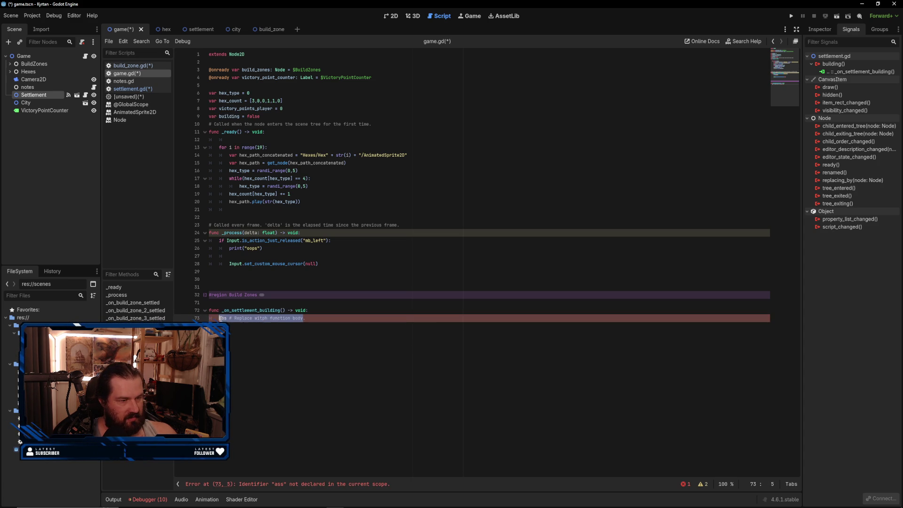
key(BackSpace)
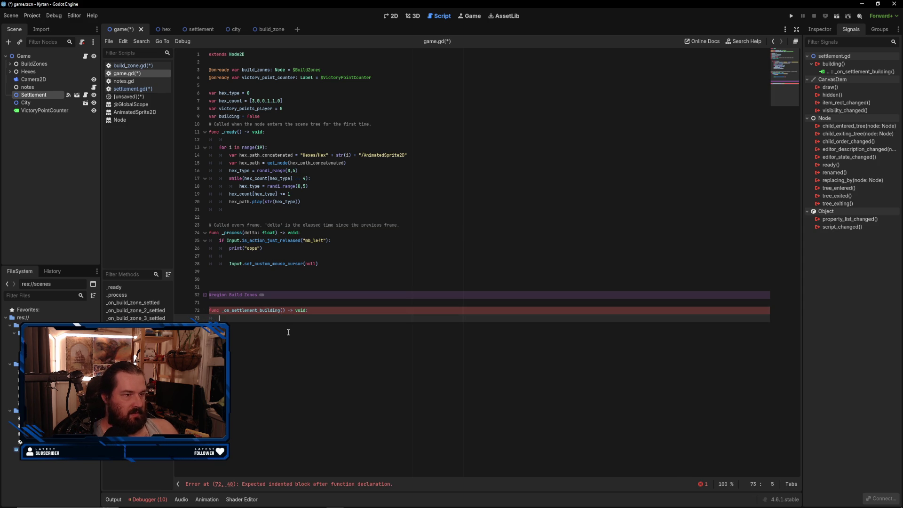
text(building = true;)
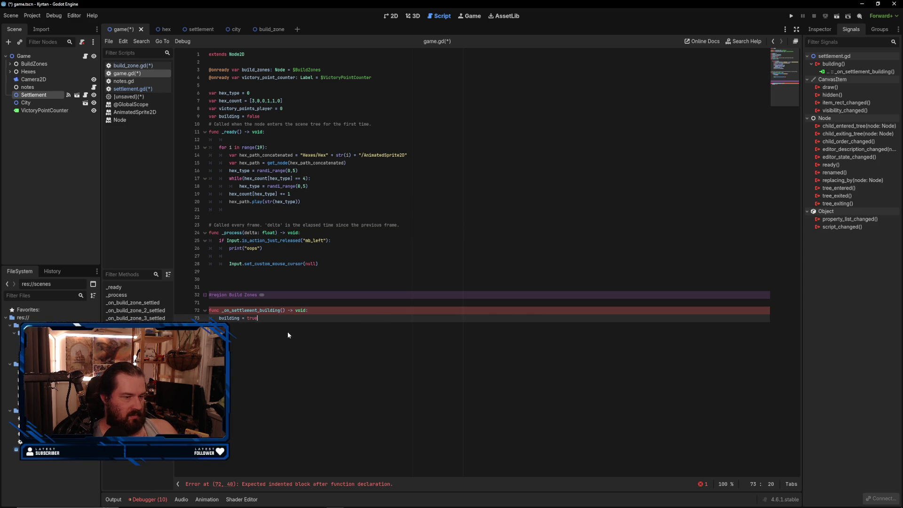
key(BackSpace)
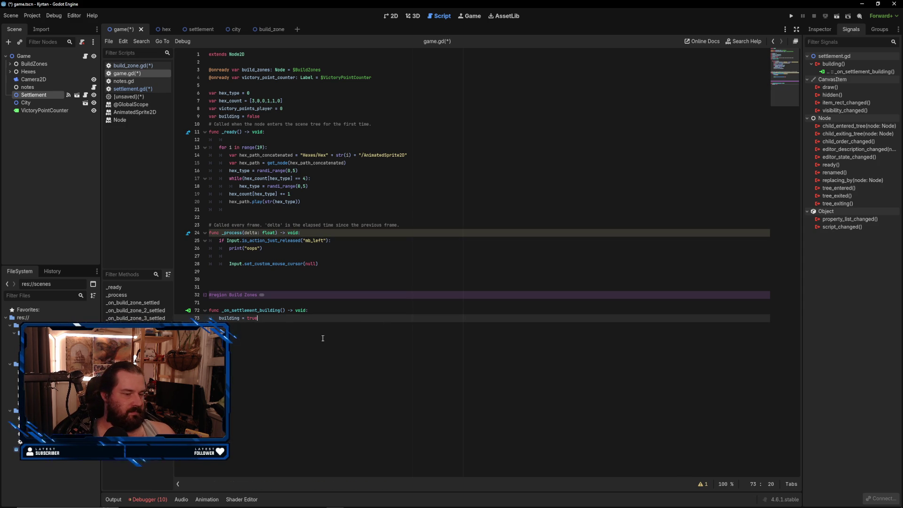
click(338, 278)
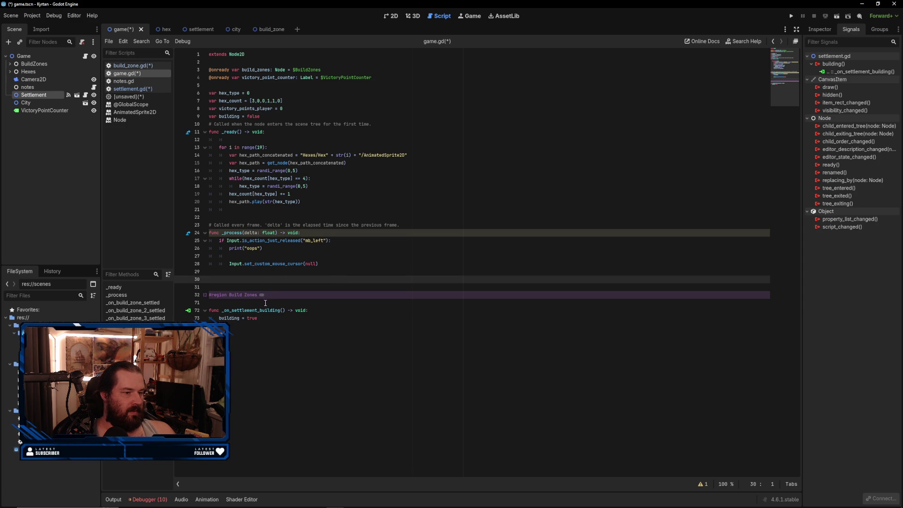
click(337, 327)
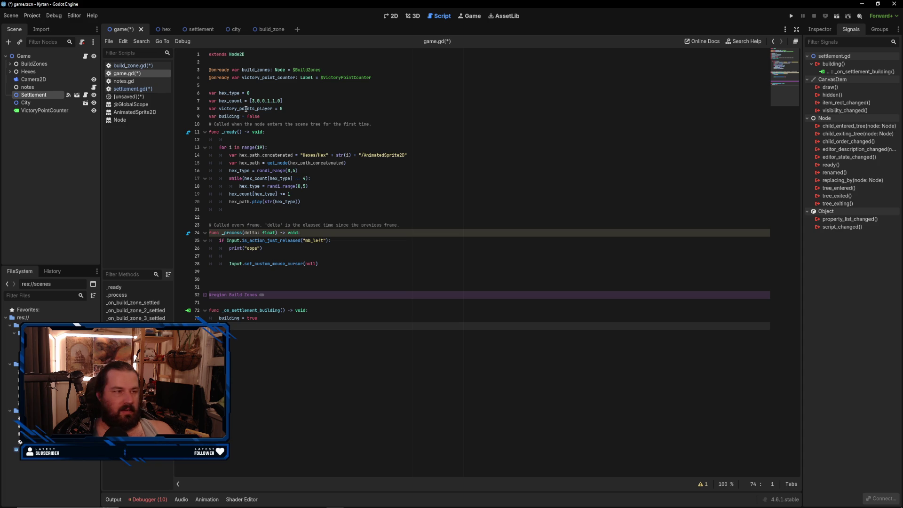
- Add 'building = false' under print("oops") in the mouse-release check of _process
click(141, 66)
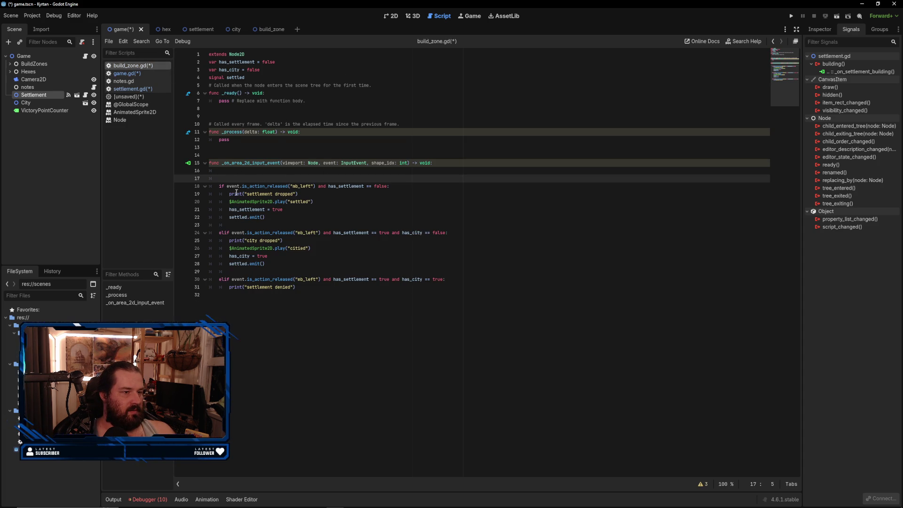
click(130, 74)
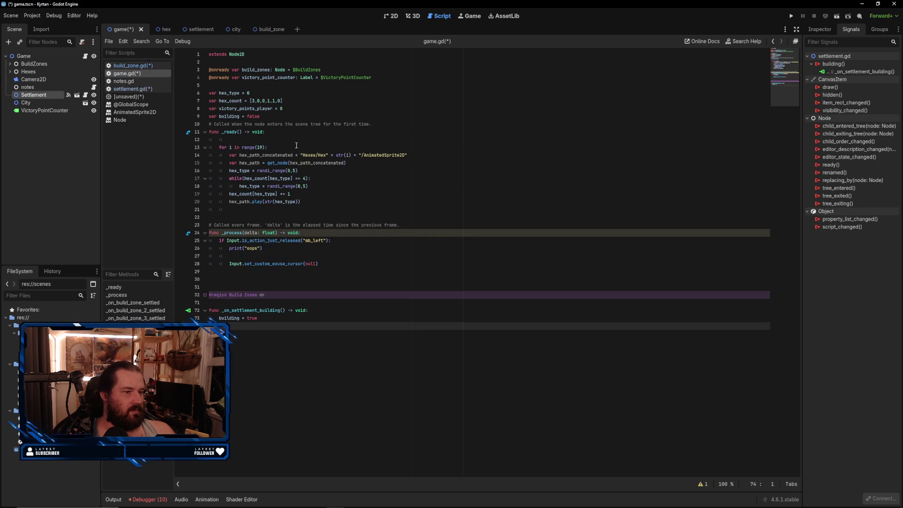
drag(227, 241, 330, 241)
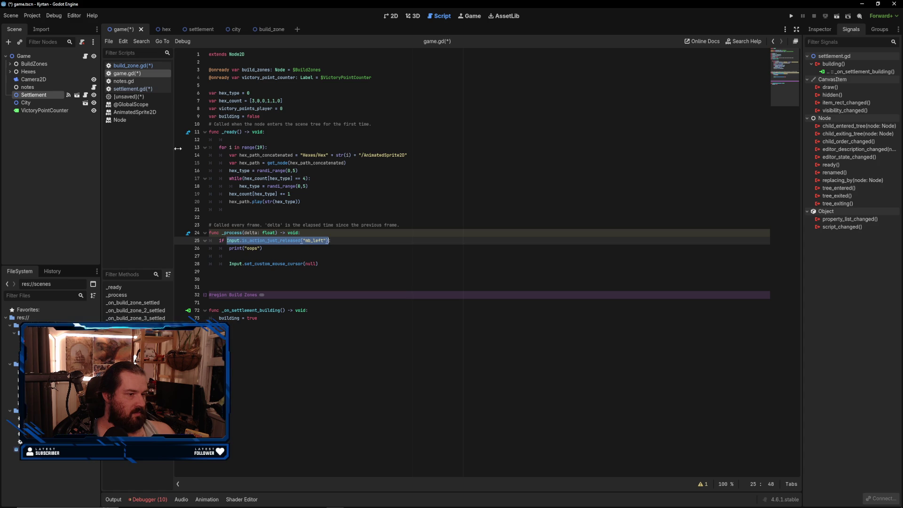
click(284, 255)
click(138, 88)
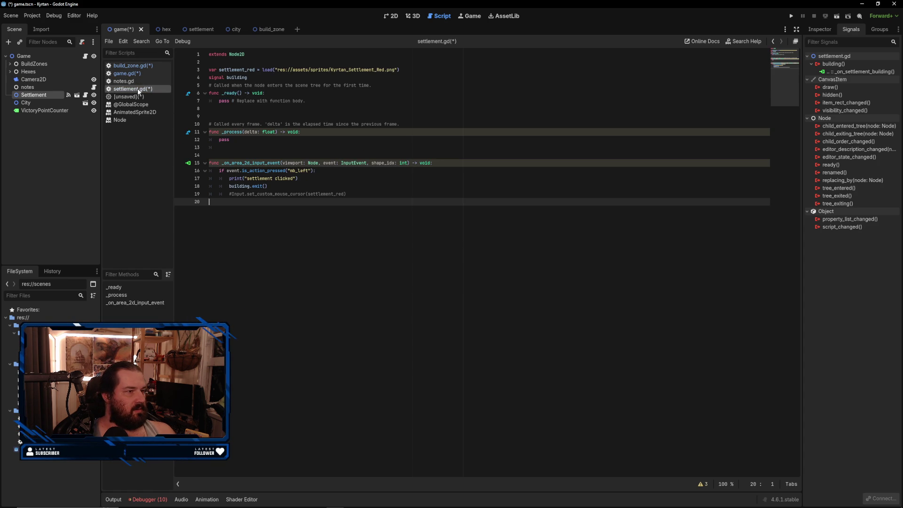
click(135, 74)
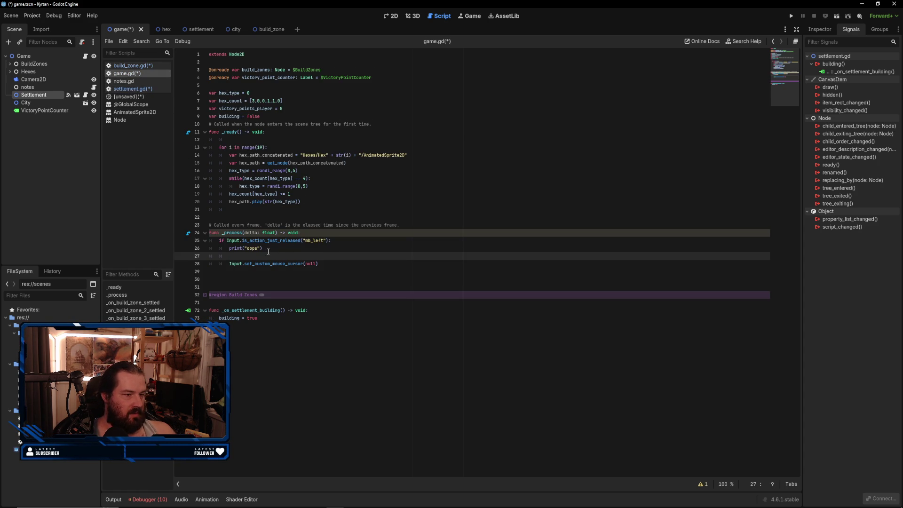
text(building = fals)
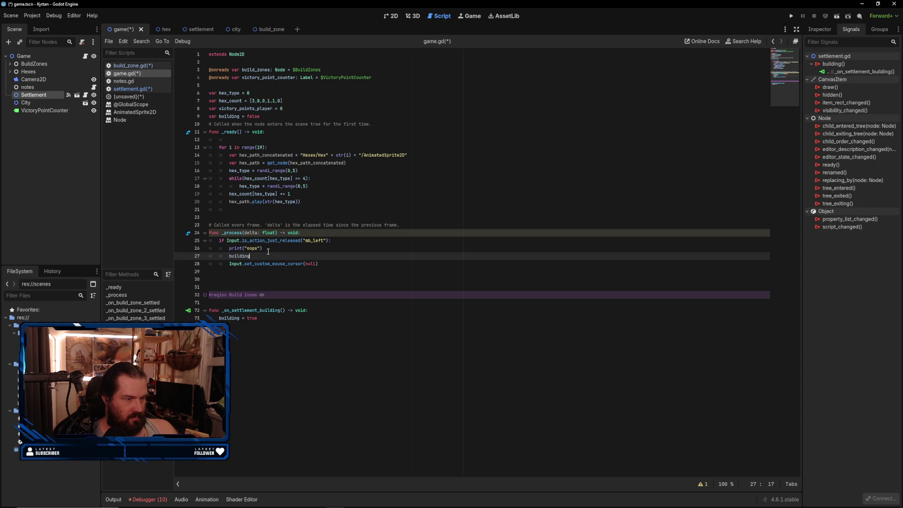
text(e)
click(313, 338)
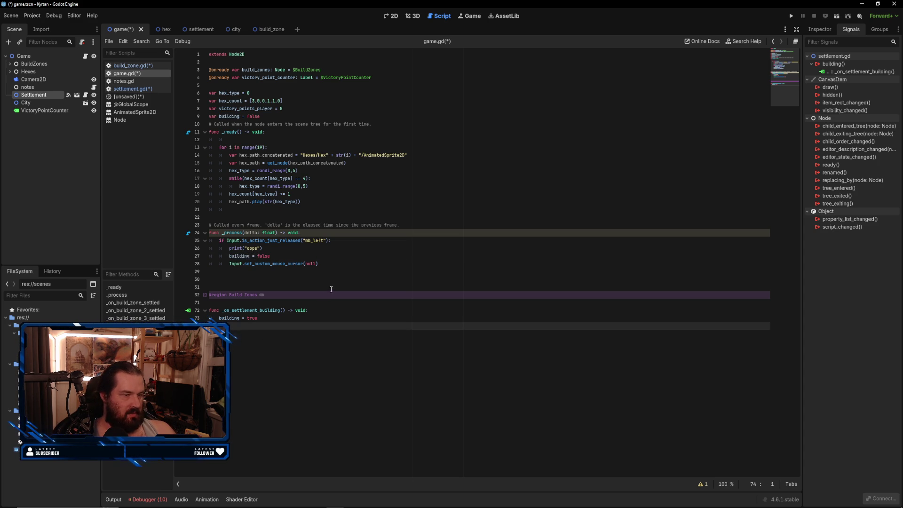
- Test-run the game with F5, place a settlement on a hex corner, then open build_zone.gd
key(F5)
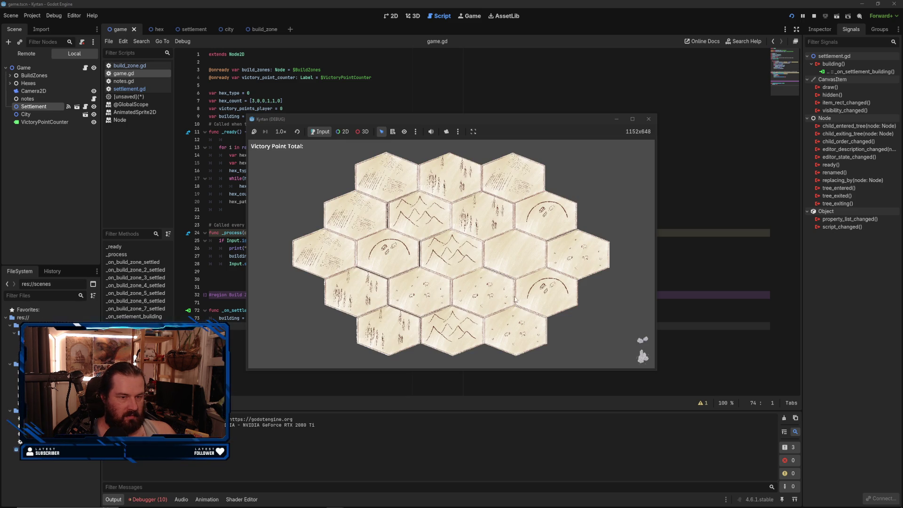
click(518, 284)
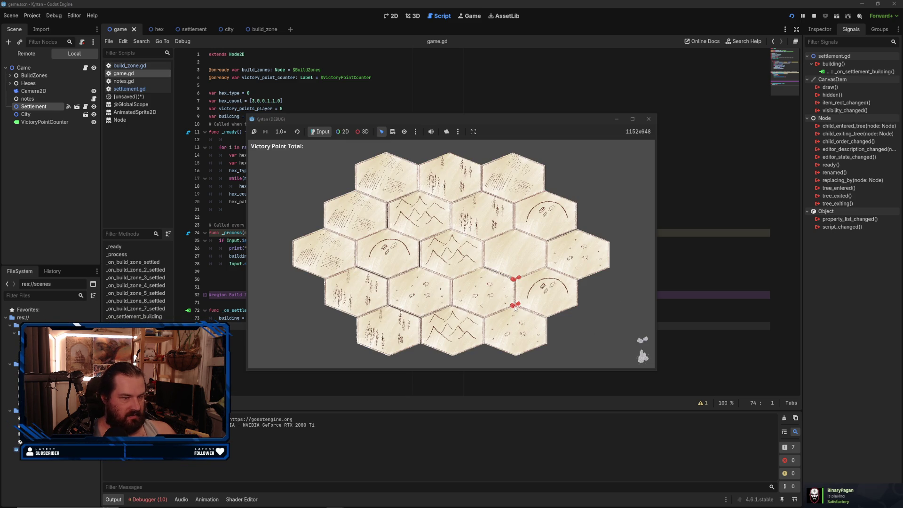
click(649, 119)
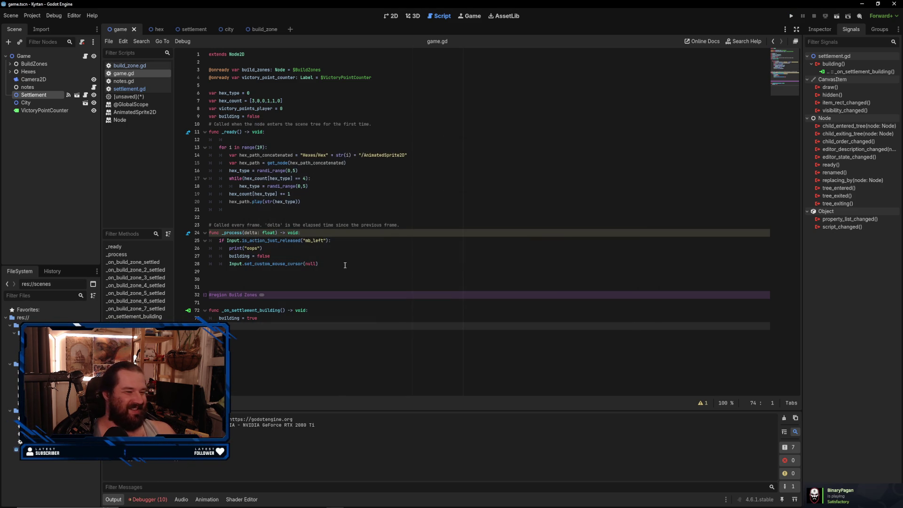
click(345, 264)
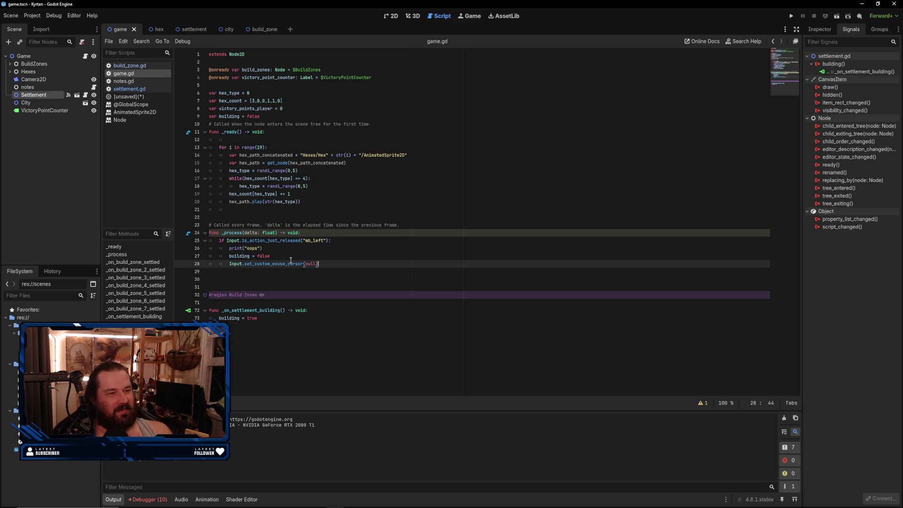
click(134, 66)
- Start line 17 of build_zone.gd with 'if get_parent(Game).' using autocomplete
text(if getparen)
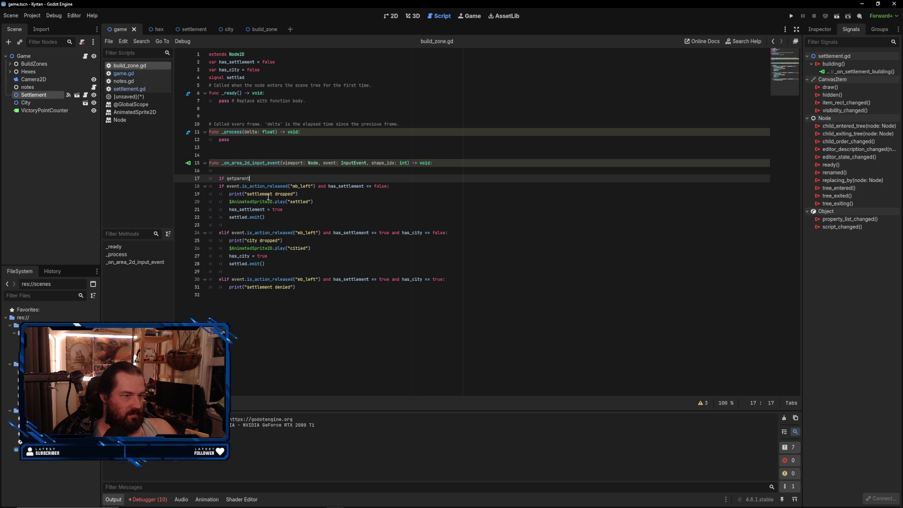
text(t)
key(Down)
key(Return)
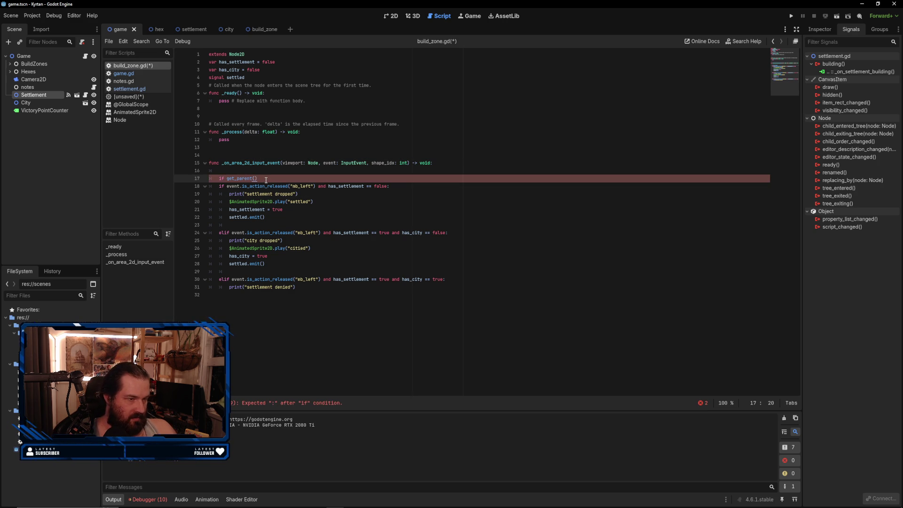
text(.)
key(Escape)
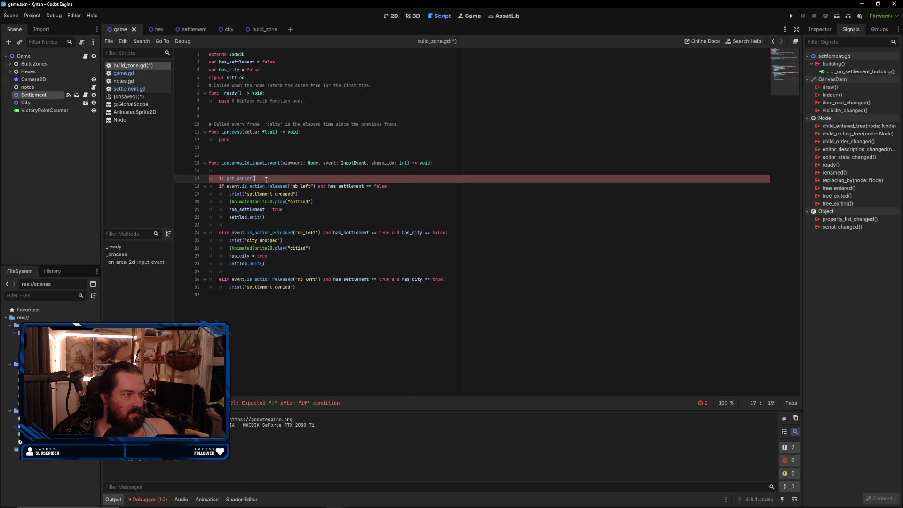
text(Game).)
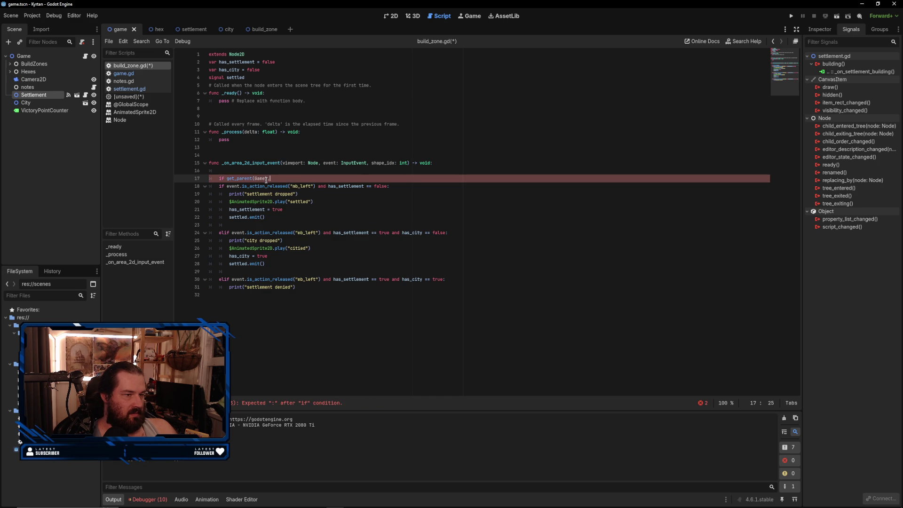
key(BackSpace)
text(.)
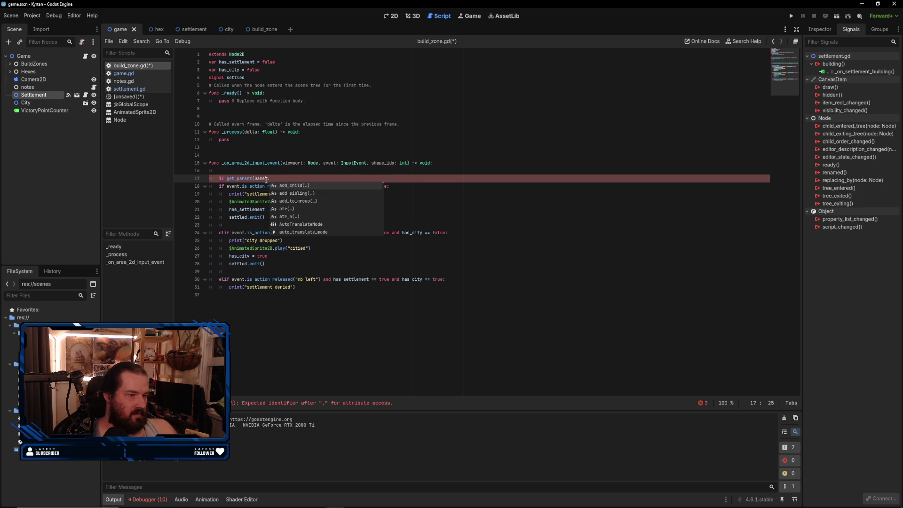
- Switch to the browser showing the Godot forum thread
key(alt+Tab)
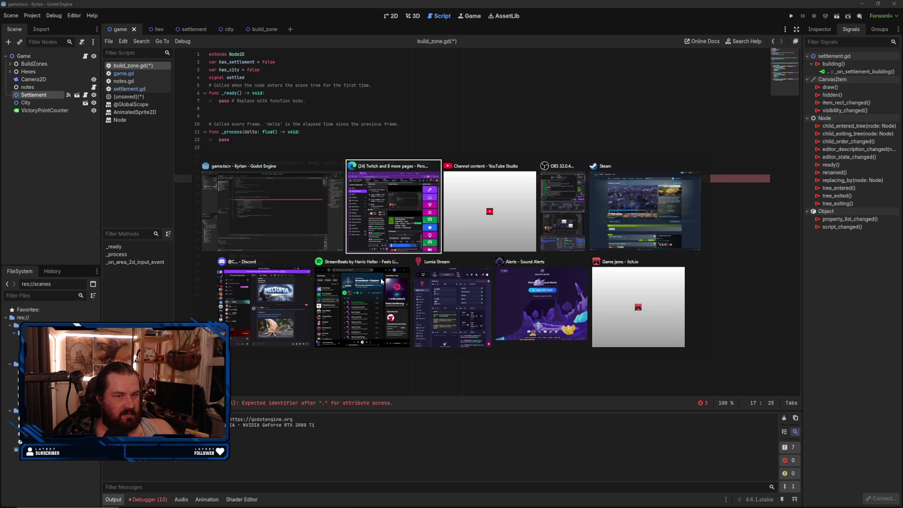
key(Escape)
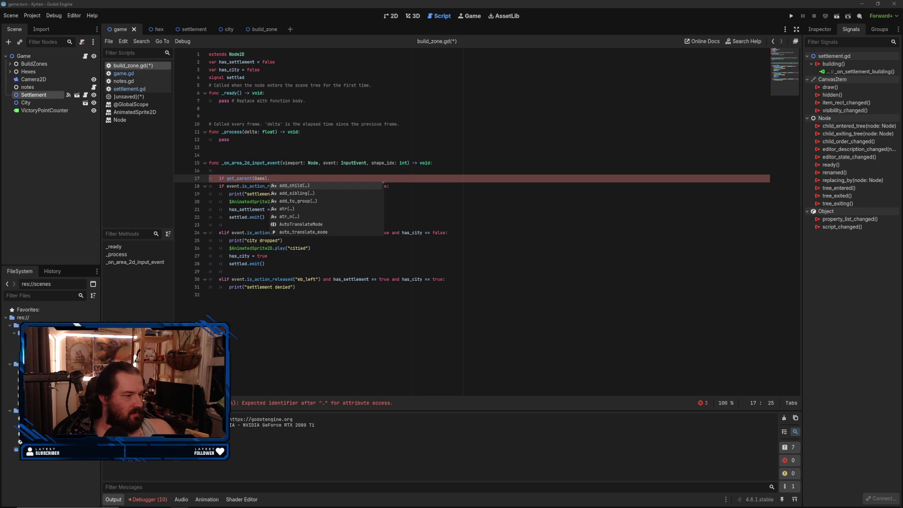
mouse_move(188, 499)
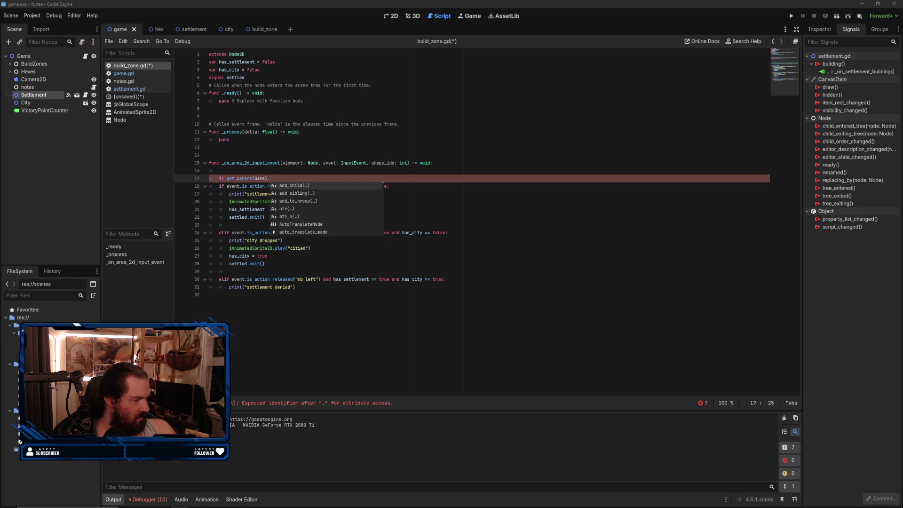
key(alt+Tab)
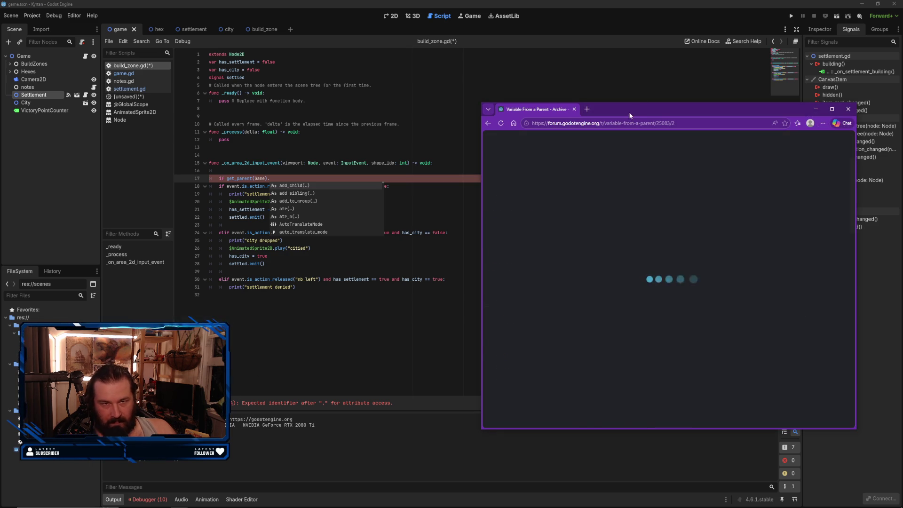
- Search the web for 'godot get parent' and open the GDScript reference documentation
click(592, 126)
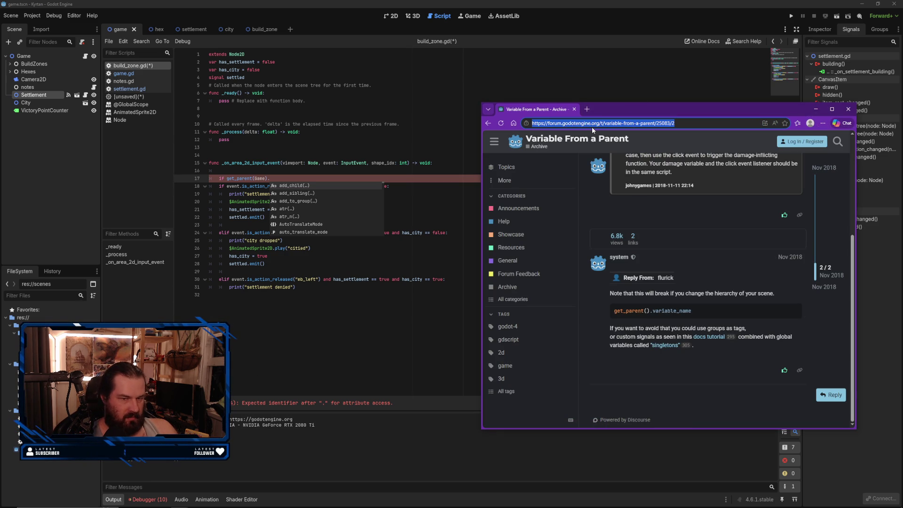
text(godot get parent)
key(Return)
scroll(586, 254, down, 3)
scroll(587, 254, down, 7)
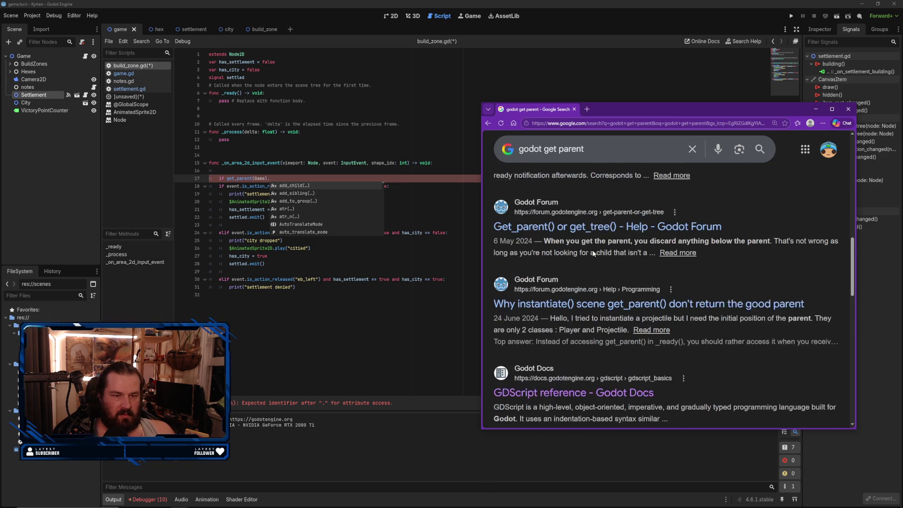
scroll(573, 296, down, 2)
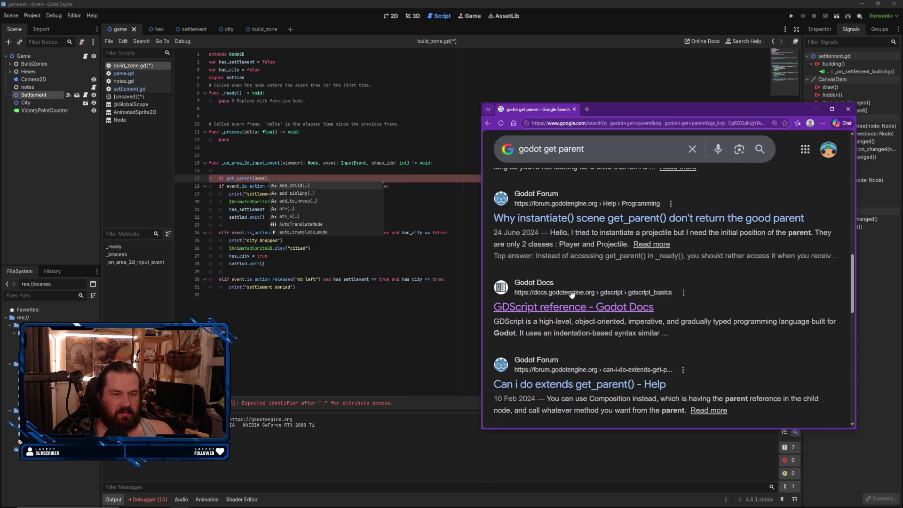
click(563, 307)
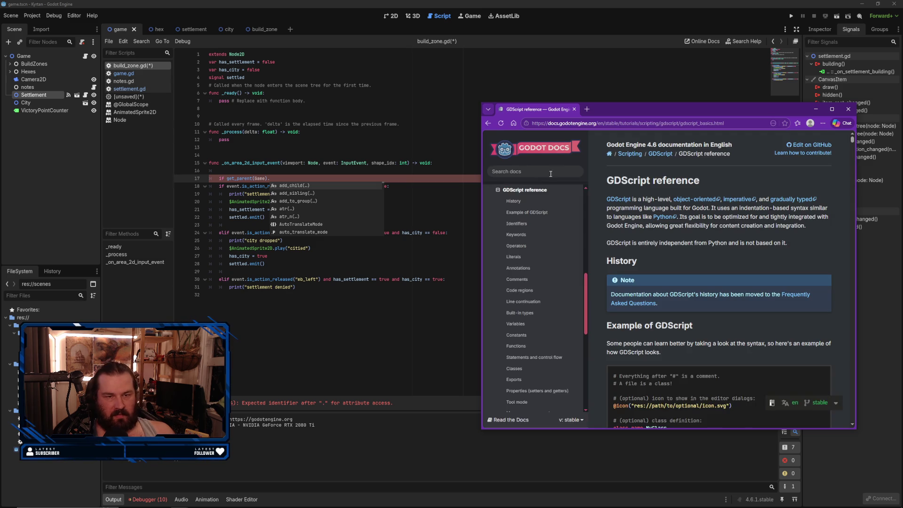
- Look up get_parent in the Godot docs, read the method entry, then close the browser
click(551, 172)
text(get p[ar)
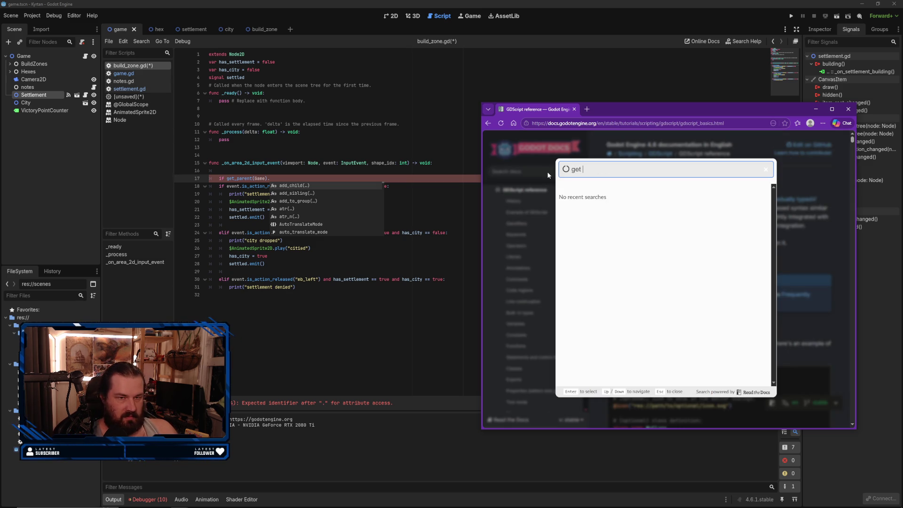
key(BackSpace)
key(BackSpace)
key(BackSpace)
text(arent)
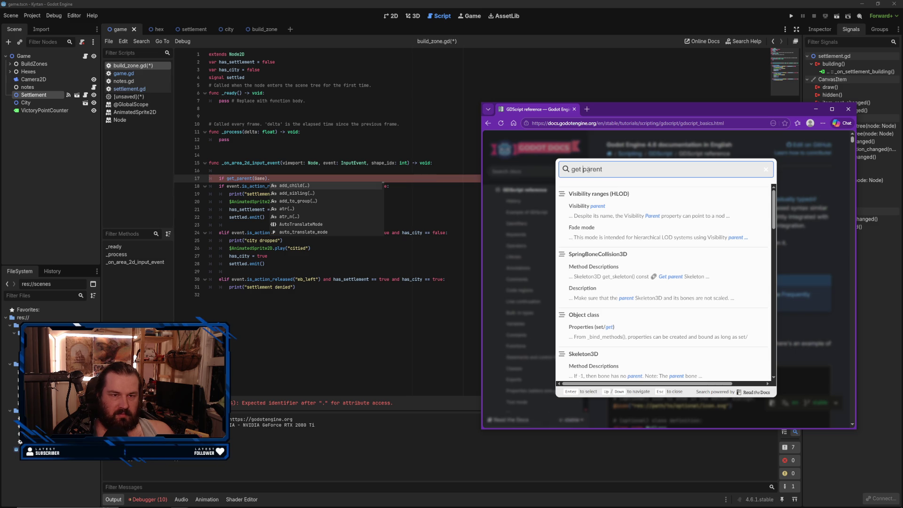
key(BackSpace)
key(BackSpace)
key(BackSpace)
key(BackSpace)
key(BackSpace)
key(BackSpace)
key(BackSpace)
text(_parent)
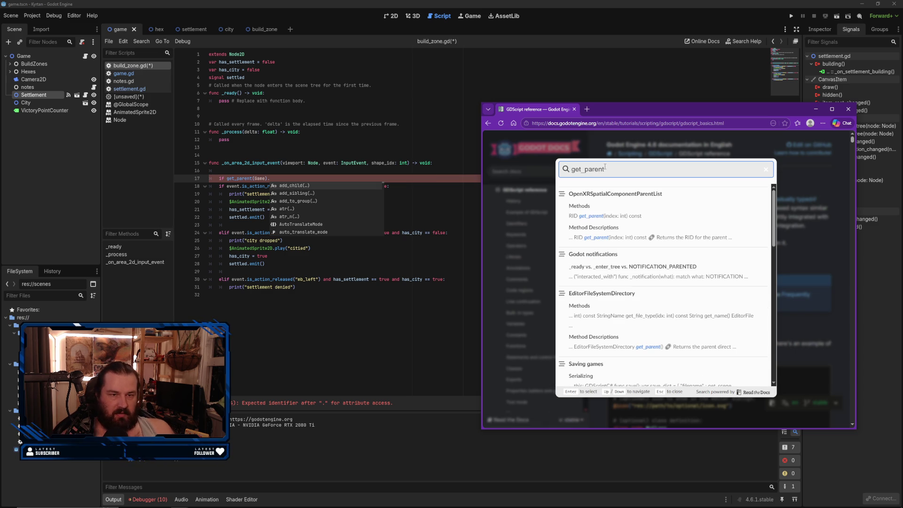
click(593, 213)
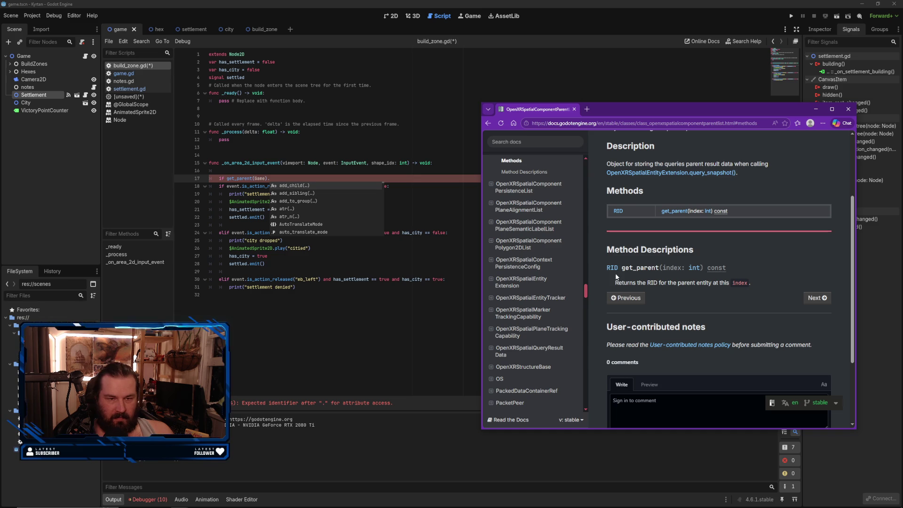
scroll(686, 323, down, 2)
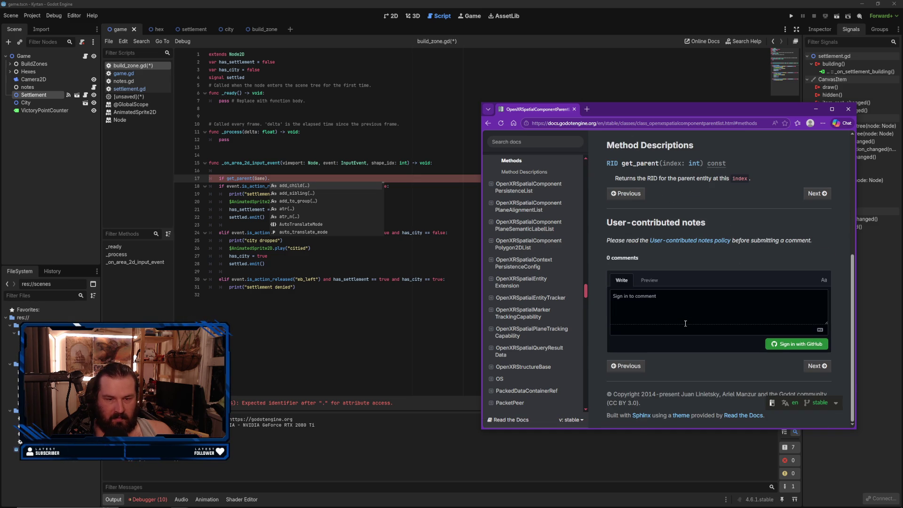
scroll(685, 323, up, 4)
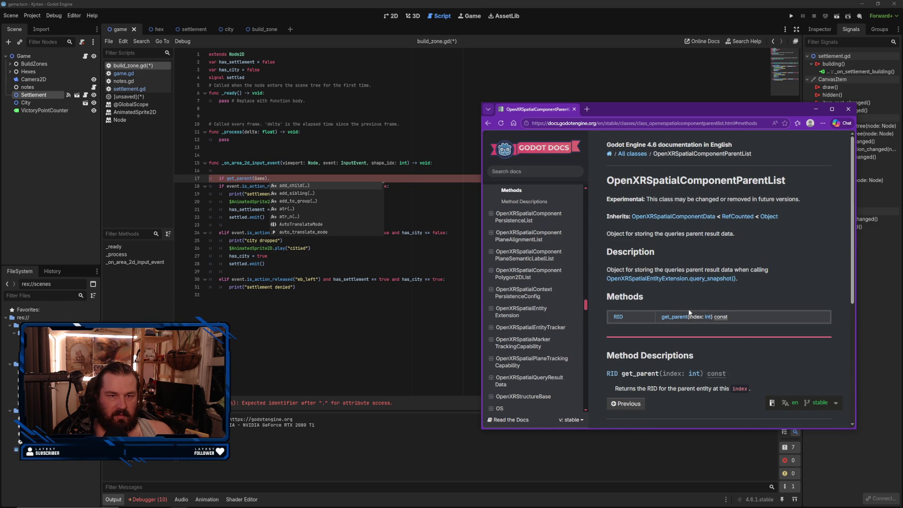
scroll(689, 310, down, 2)
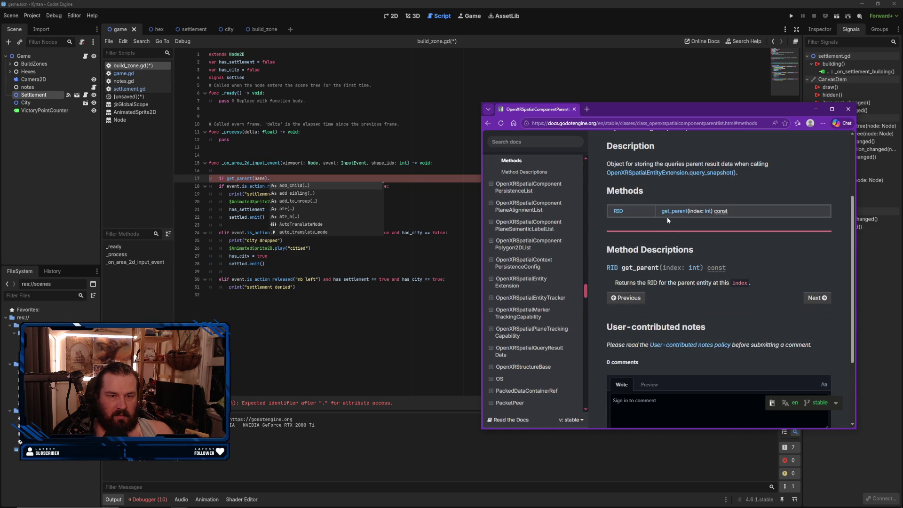
click(667, 216)
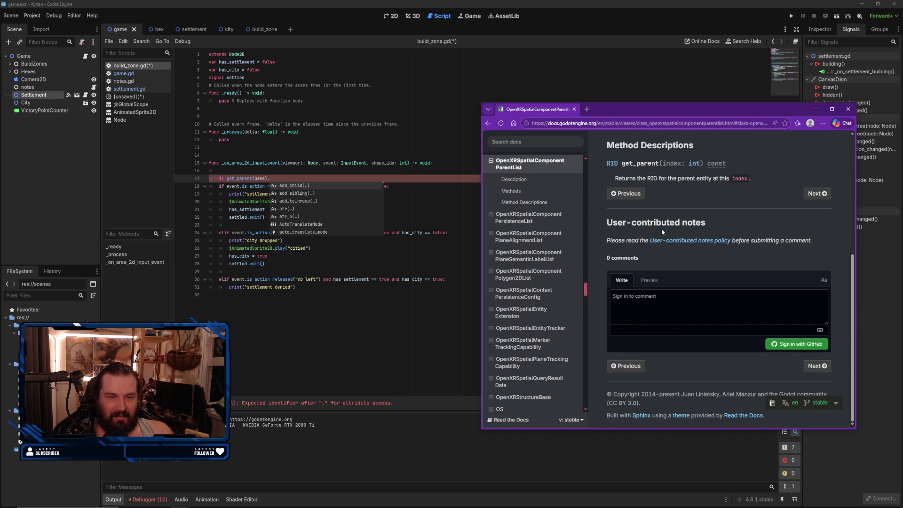
scroll(716, 218, up, 5)
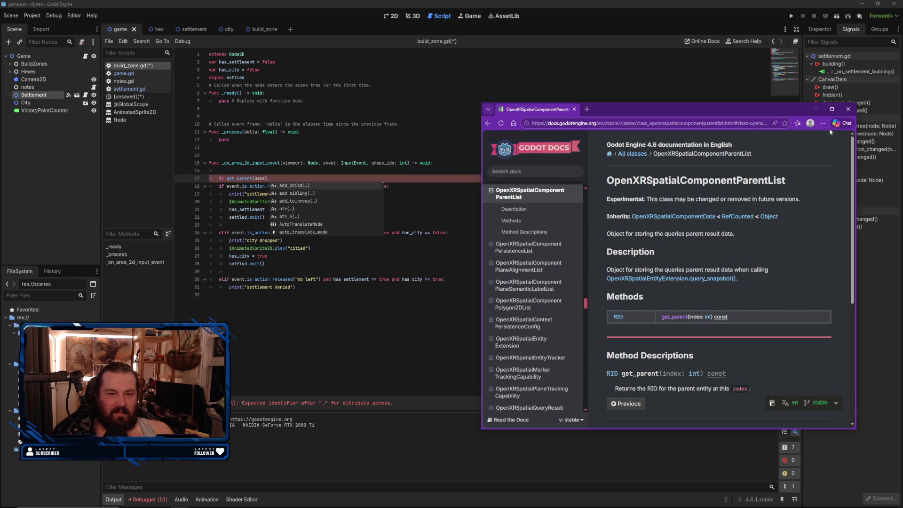
click(848, 108)
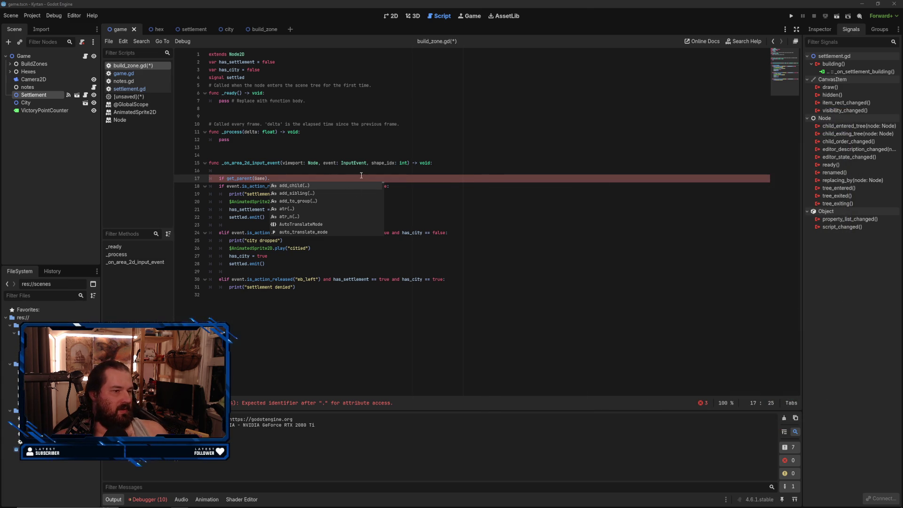
- Complete line 17 as 'if get_parent().building = true:'
key(Left)
key(Left)
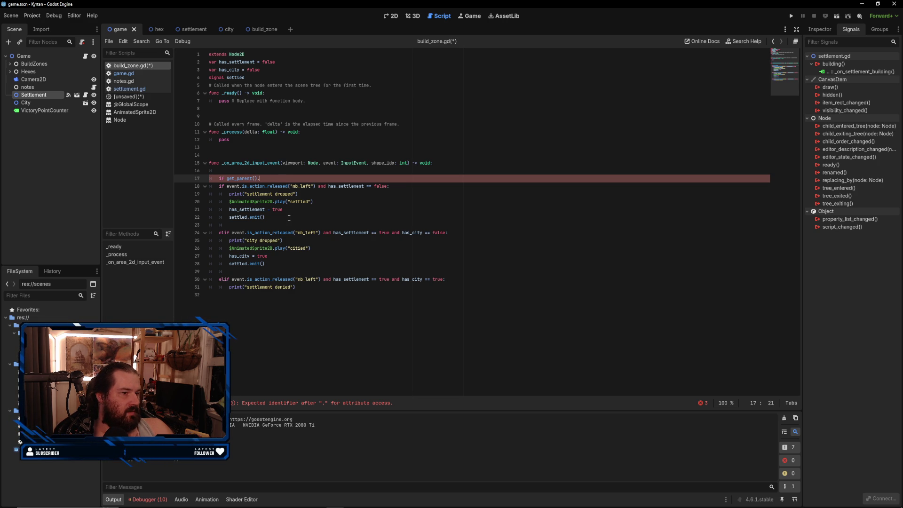
text(building = true)
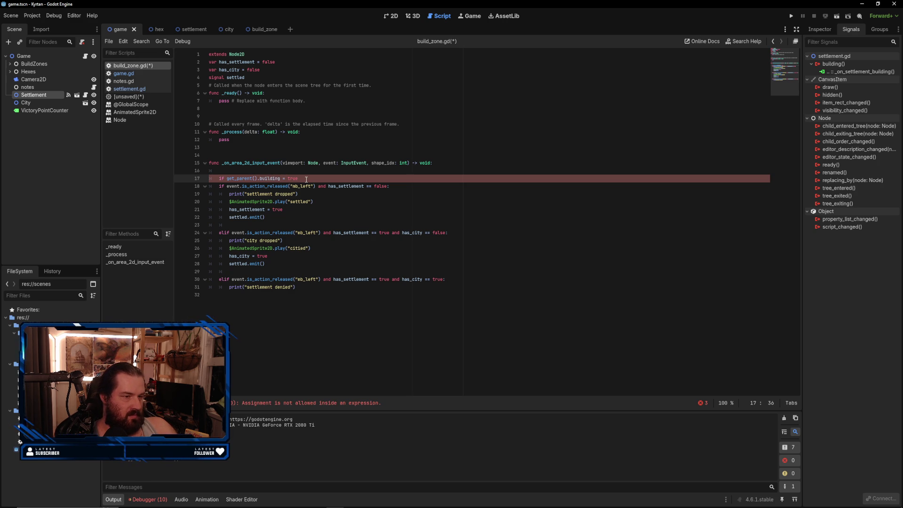
text(:)
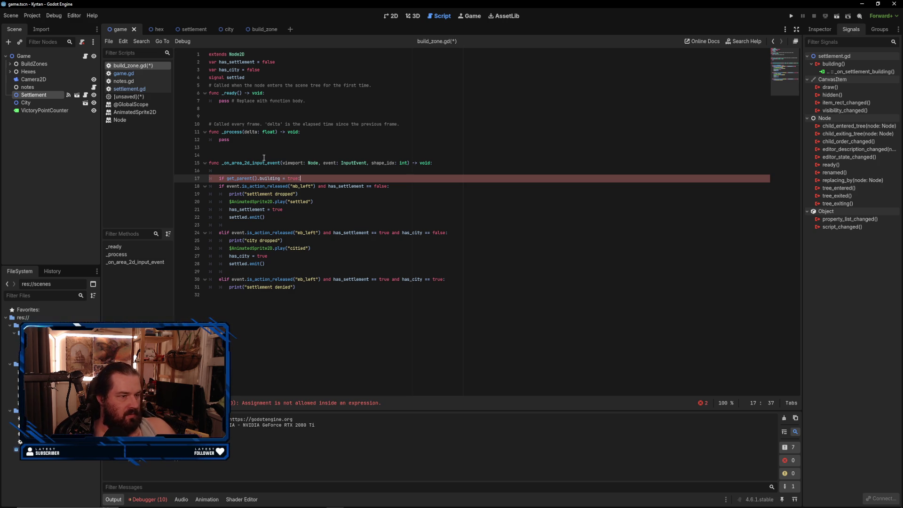
click(217, 187)
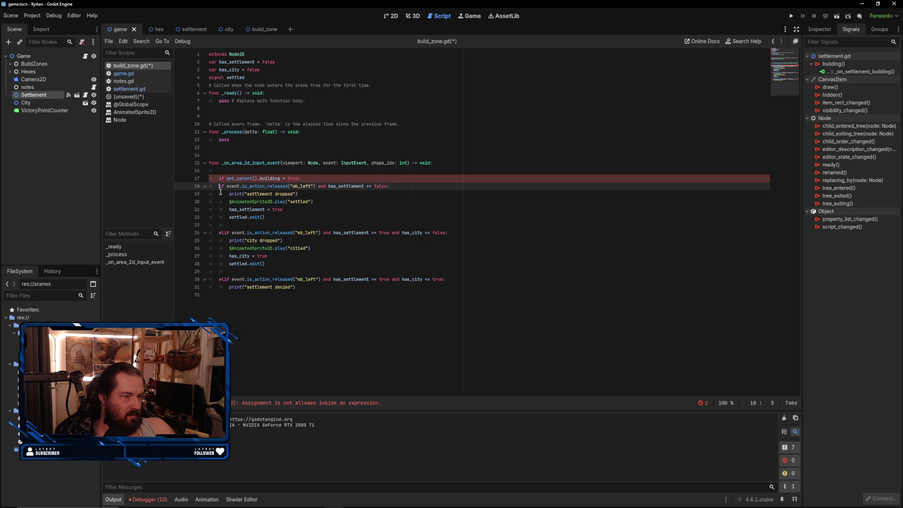
- Indent lines 18–31 so they sit under the new condition on line 17
mouse_move(219, 186)
mouse_down()
mouse_move(414, 280)
mouse_move(423, 298)
mouse_move(414, 290)
mouse_up()
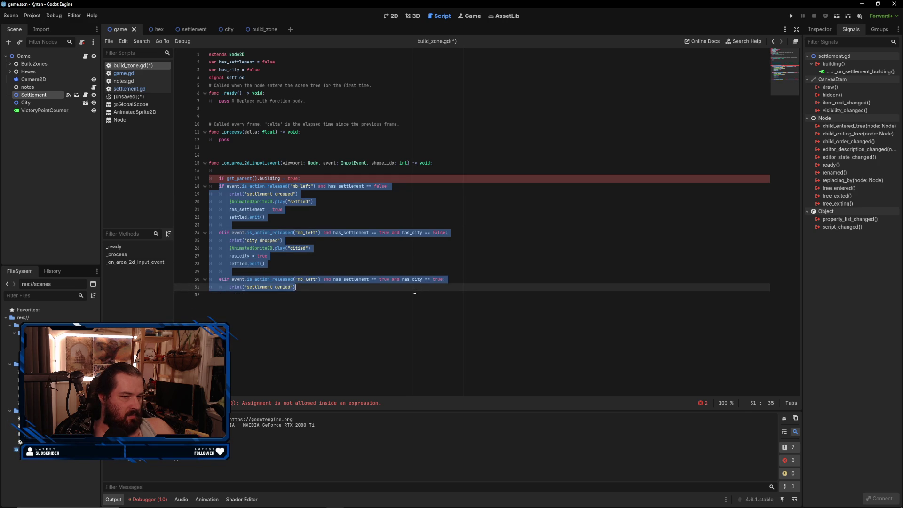
click(414, 290)
drag(329, 241, 206, 221)
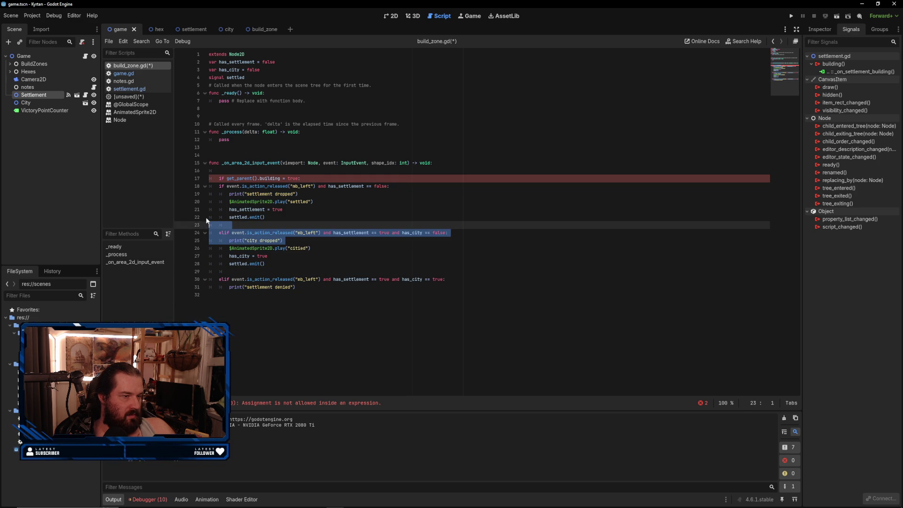
click(209, 209)
mouse_move(215, 184)
mouse_down()
mouse_move(330, 191)
mouse_move(329, 279)
mouse_move(306, 290)
mouse_up()
click(306, 292)
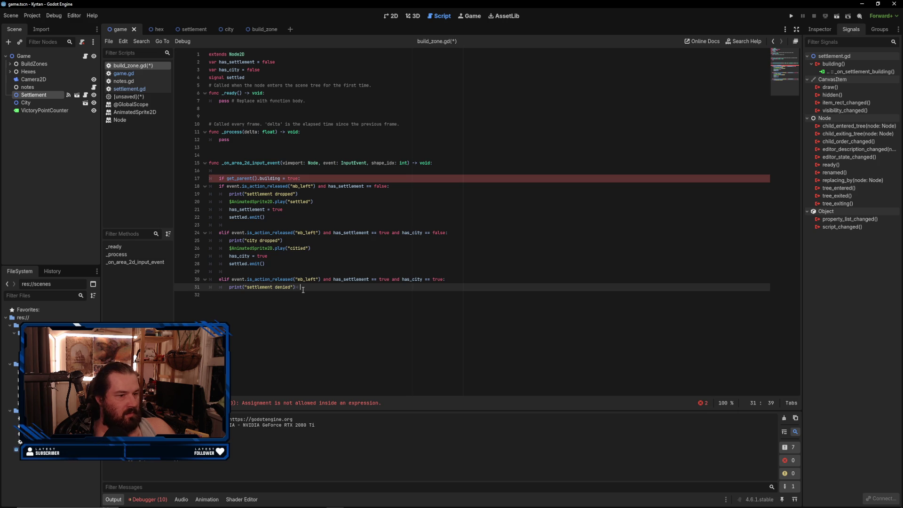
mouse_move(210, 233)
mouse_down()
mouse_move(217, 186)
mouse_move(294, 286)
mouse_up()
key(Tab)
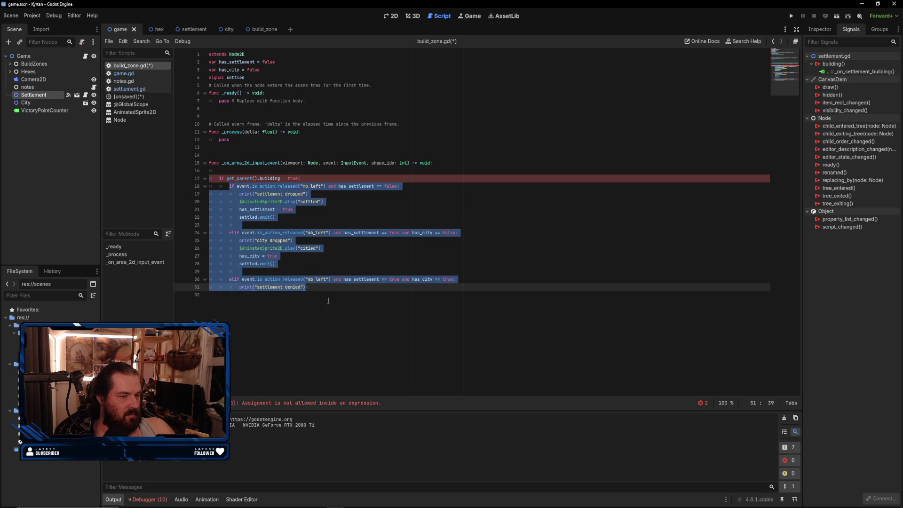
click(321, 288)
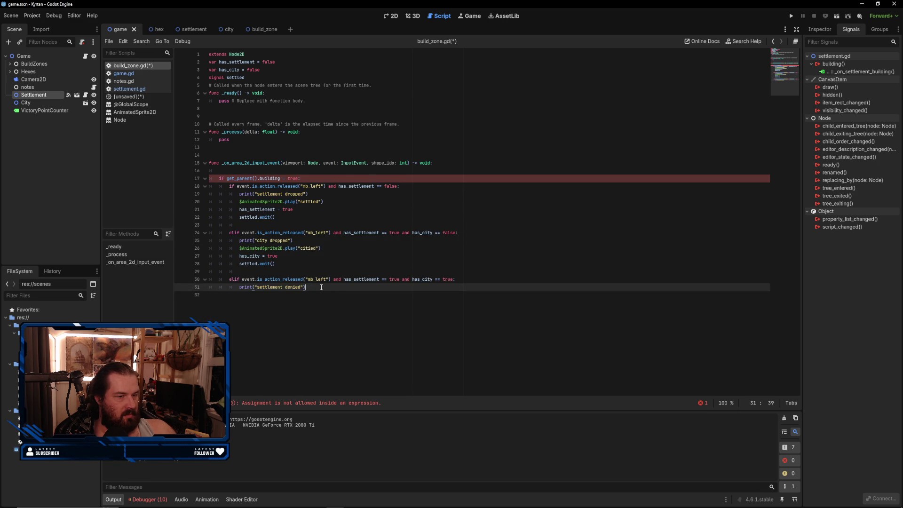
- Tidy the parentheses and trailing colon on the line 17 condition
click(241, 178)
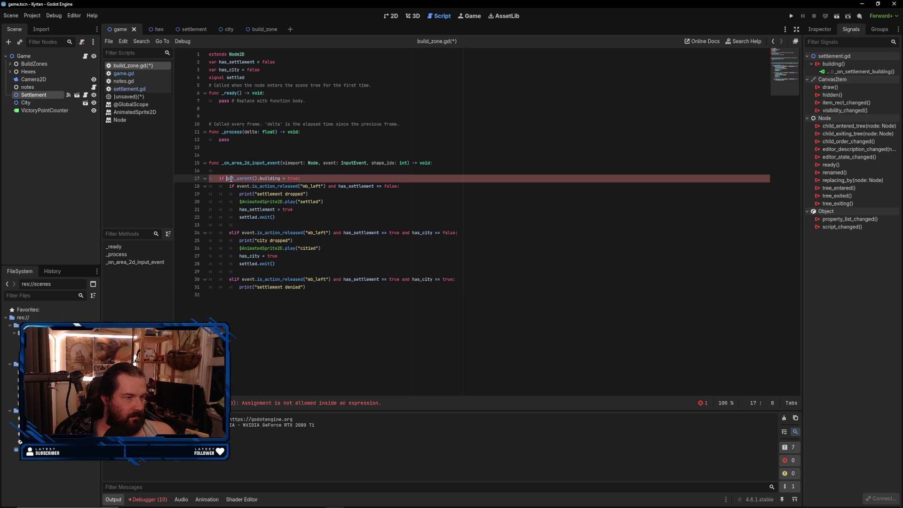
text(()
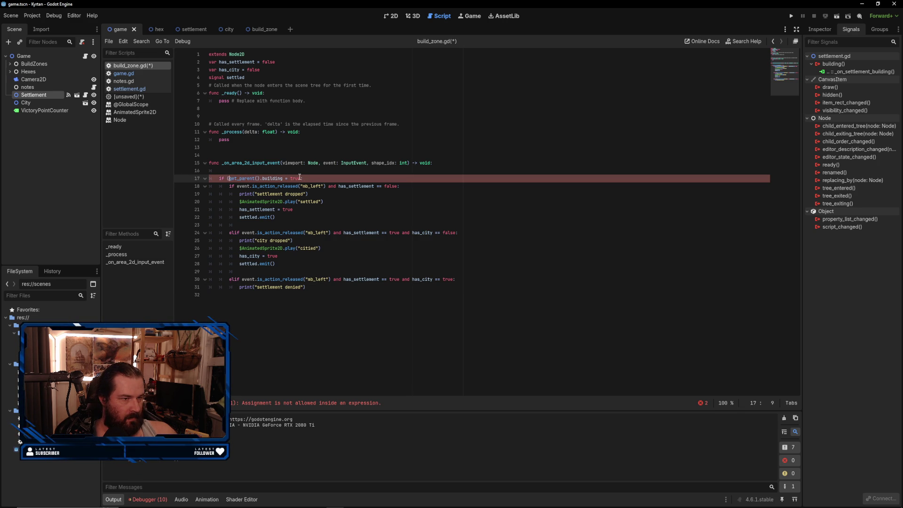
click(282, 178)
text())
key(ctrl+z)
click(306, 179)
key(BackSpace)
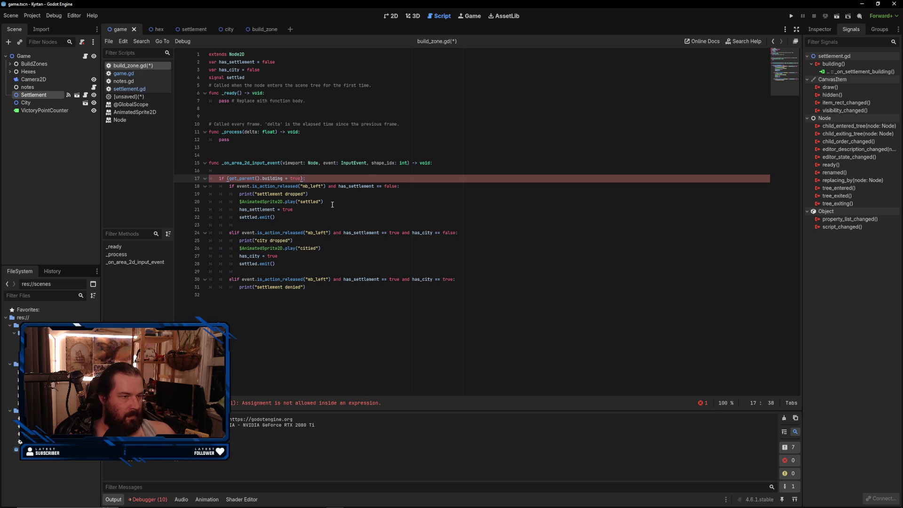
text(:)
click(367, 209)
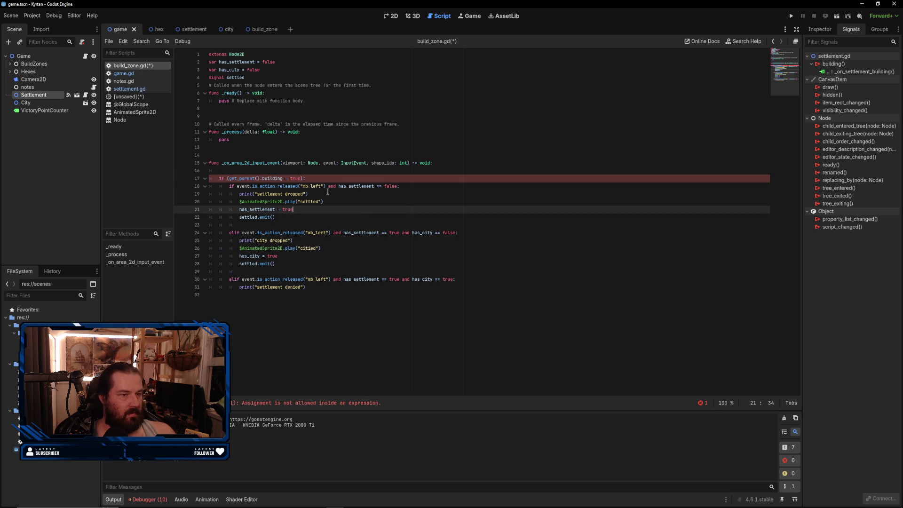
click(303, 178)
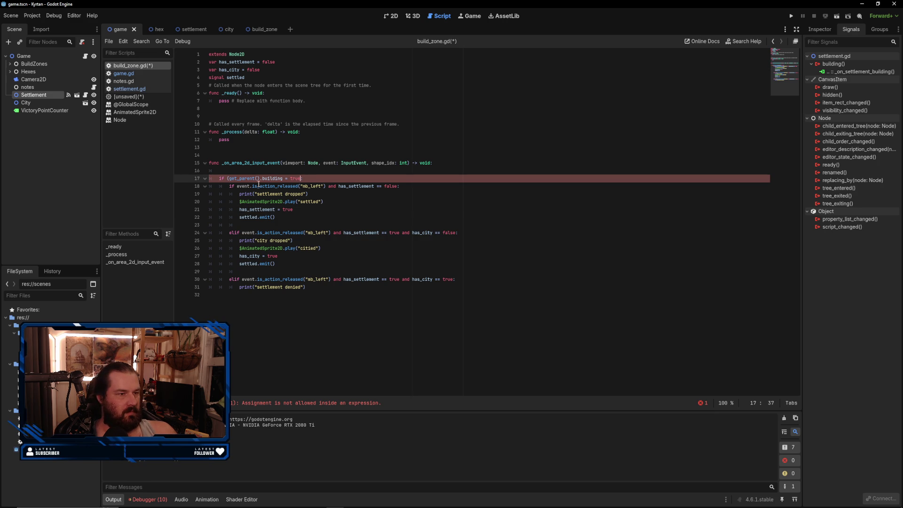
click(229, 179)
key(BackSpace)
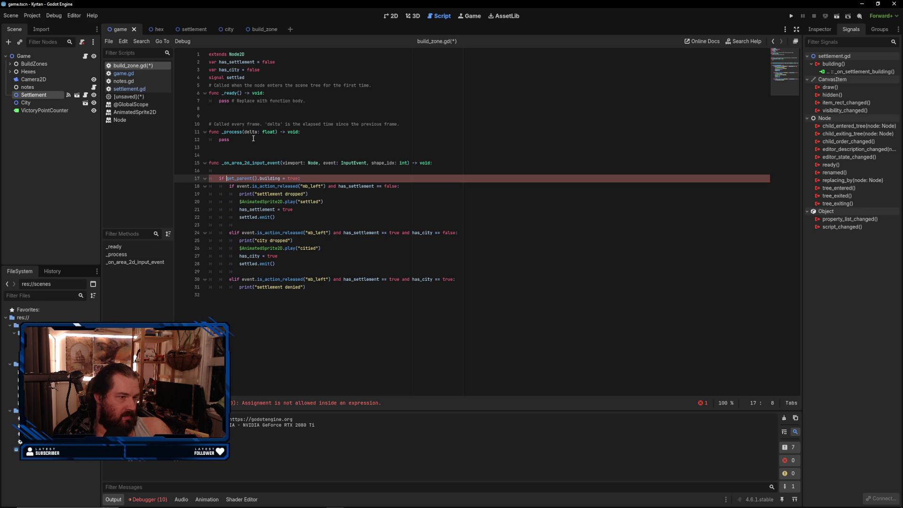
- Change the condition to 'building == true' and run the game, which halts on a Node-type error
click(249, 178)
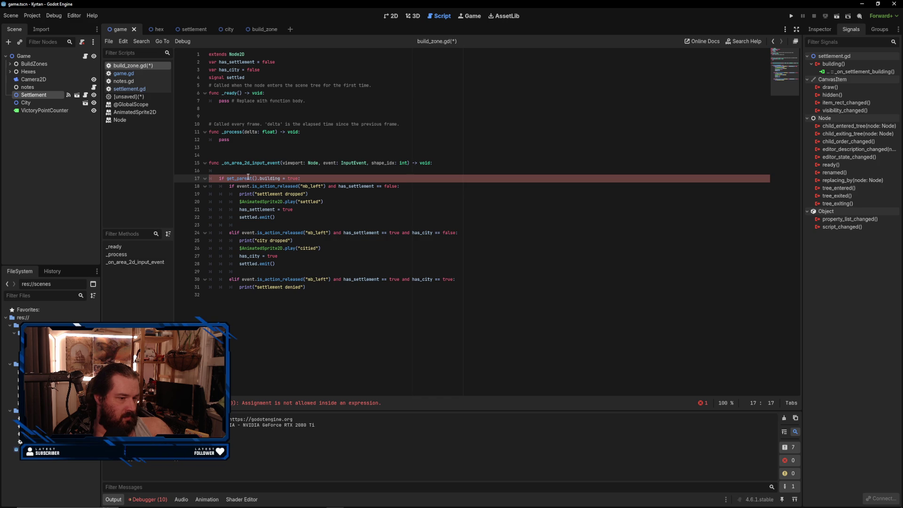
mouse_move(248, 177)
click(285, 178)
text(=)
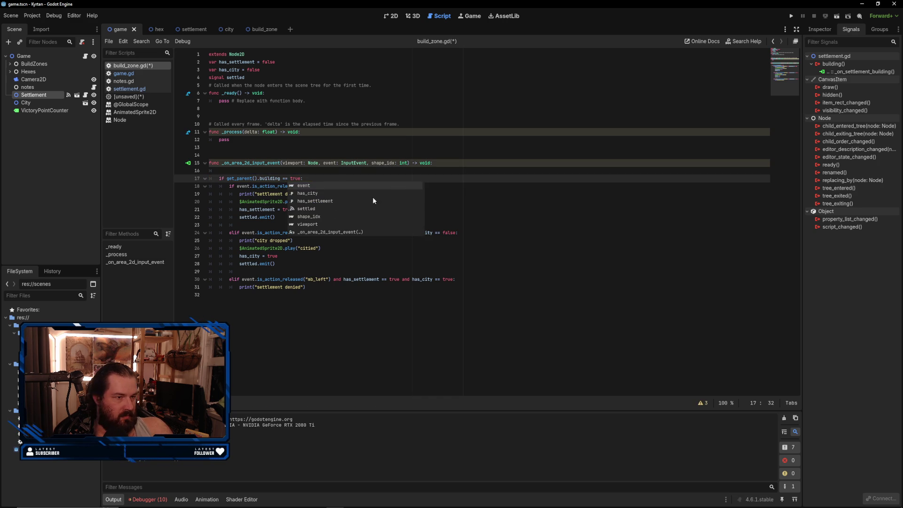
click(478, 198)
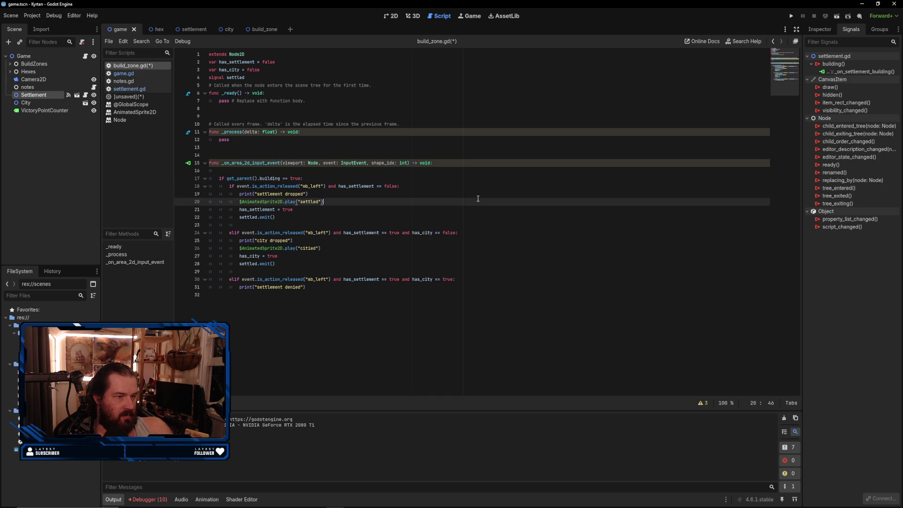
click(790, 16)
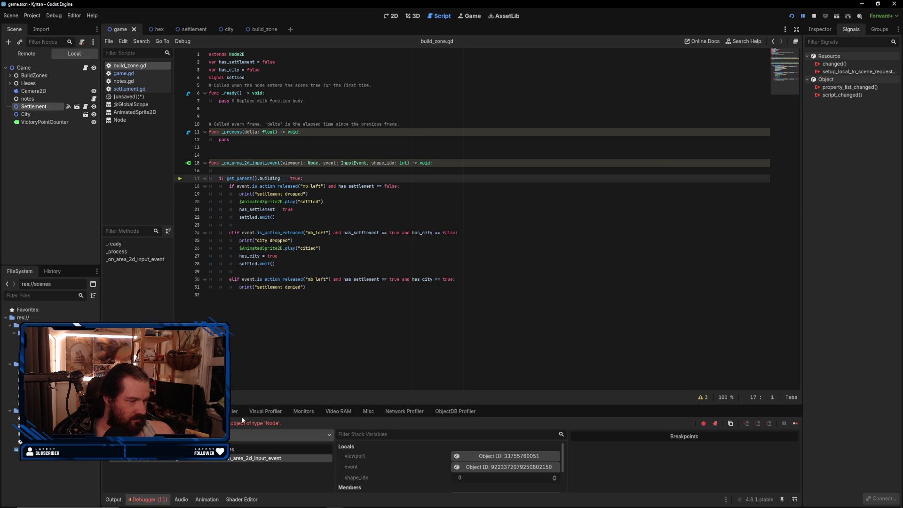
click(257, 178)
text(Game)
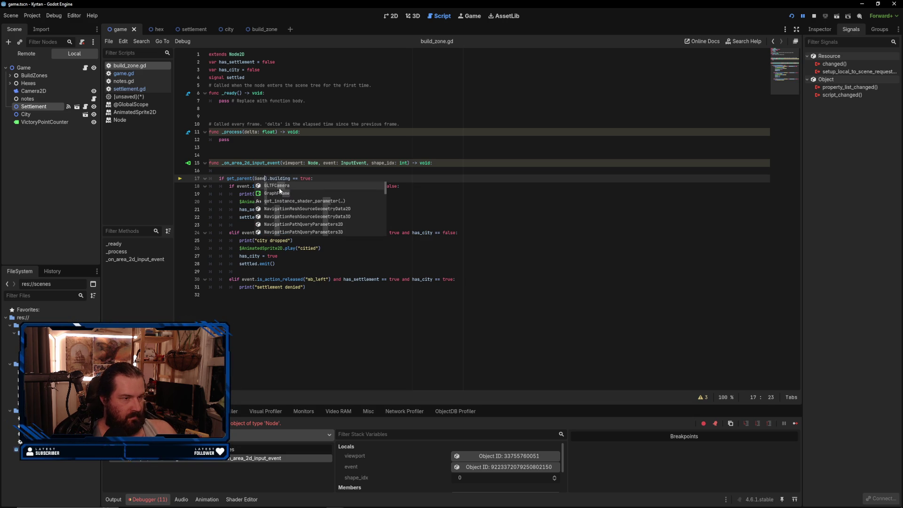
click(360, 180)
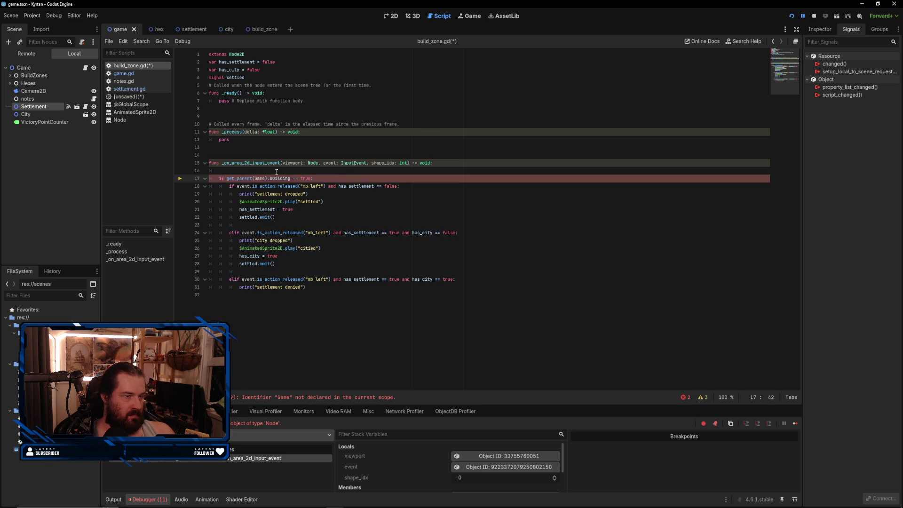
key(BackSpace)
key(BackSpace)
key(BackSpace)
key(Delete)
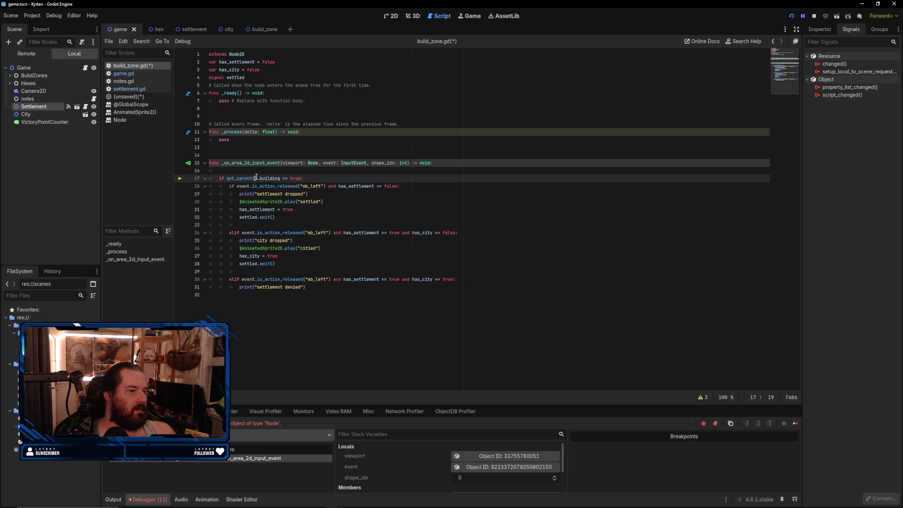
click(256, 179)
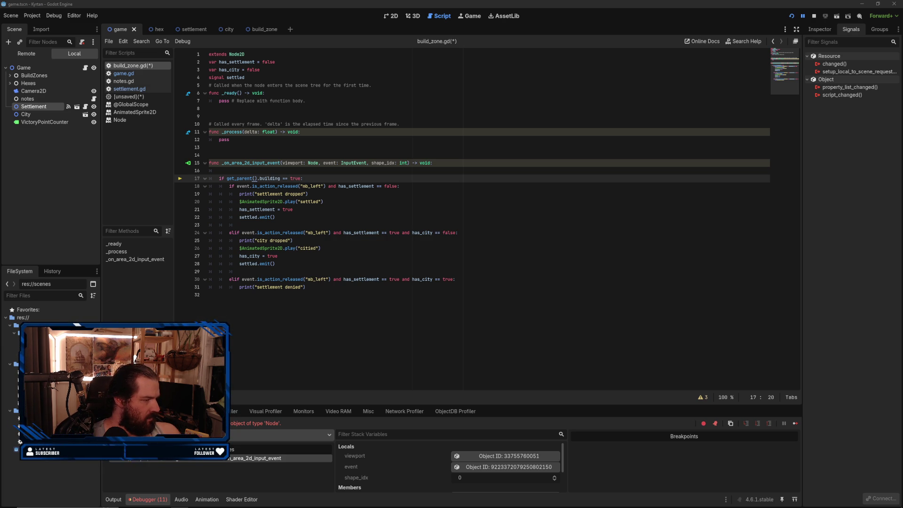
key(alt+Tab)
drag(420, 163, 658, 98)
- Open the GDScript reference page from the Google results for 'get parent godot'
scroll(716, 291, down, 5)
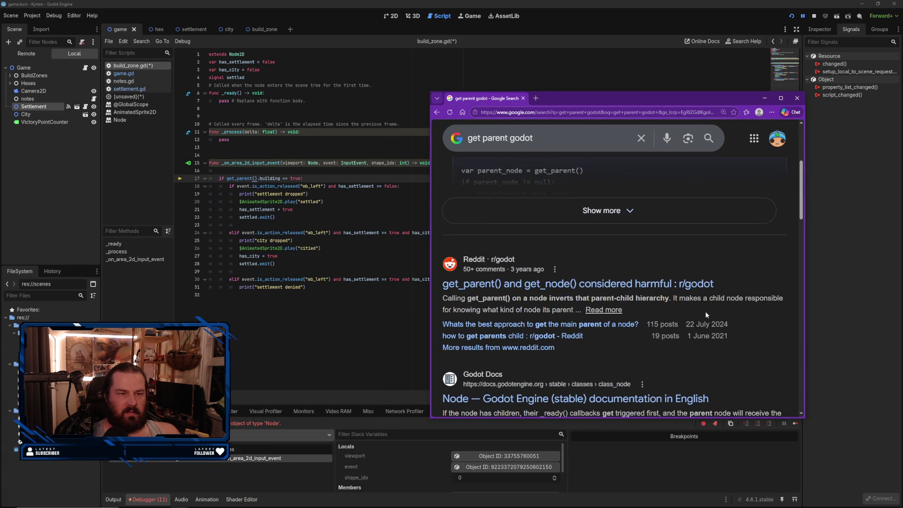
scroll(718, 308, down, 2)
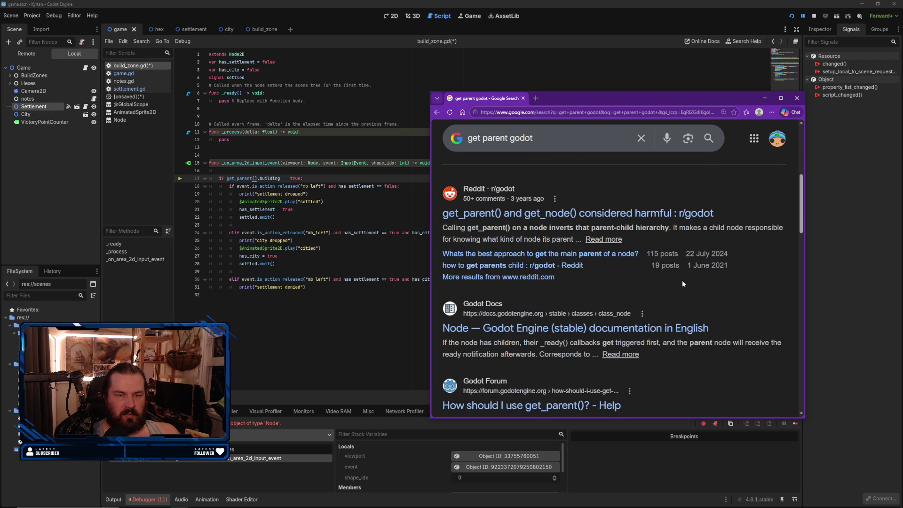
scroll(682, 284, down, 2)
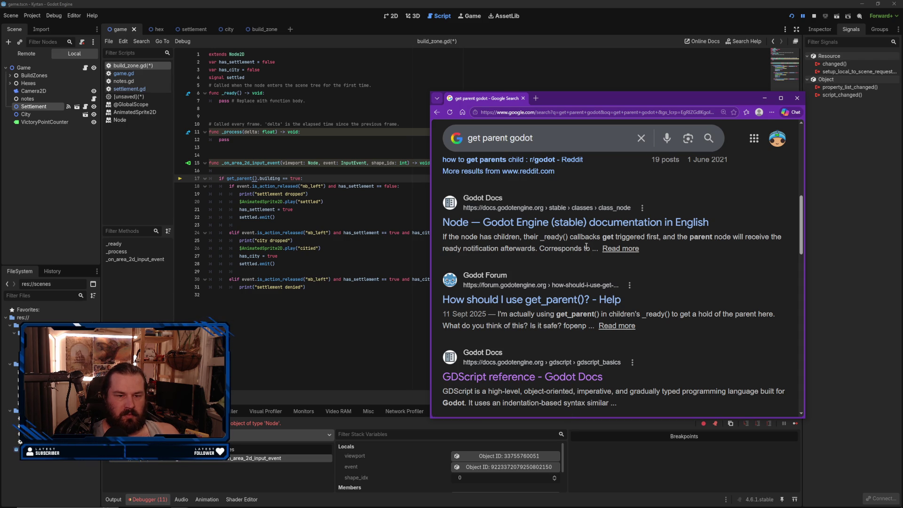
scroll(588, 254, down, 2)
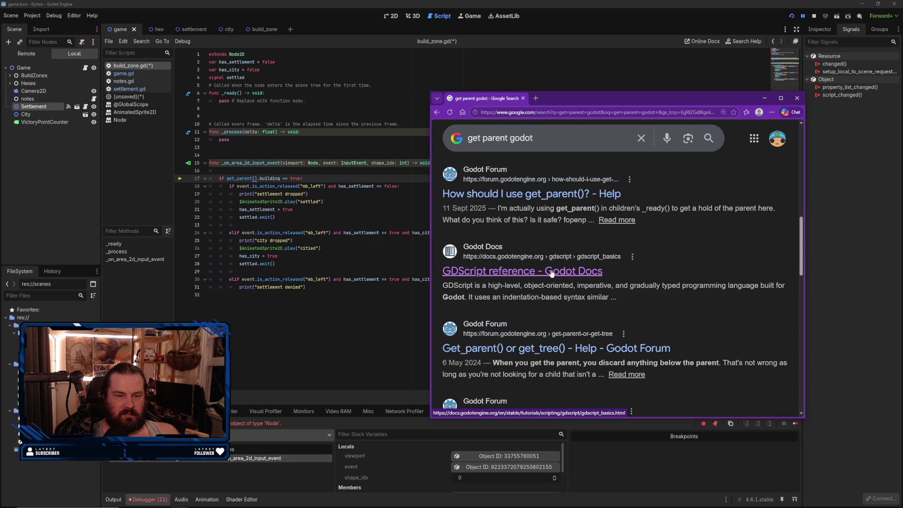
click(551, 272)
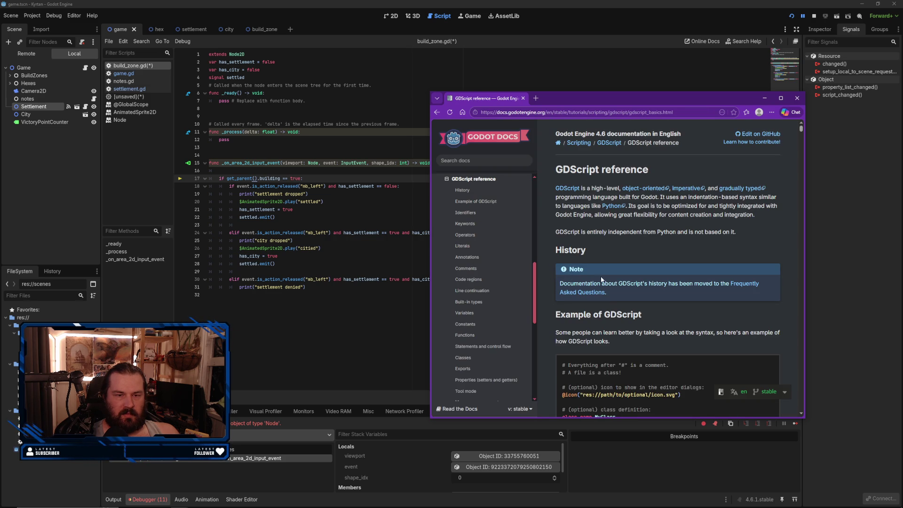
- Find get_parent on the GDScript reference page with Ctrl+F, then minimize Chrome
scroll(625, 266, down, 2)
scroll(625, 266, down, 2)
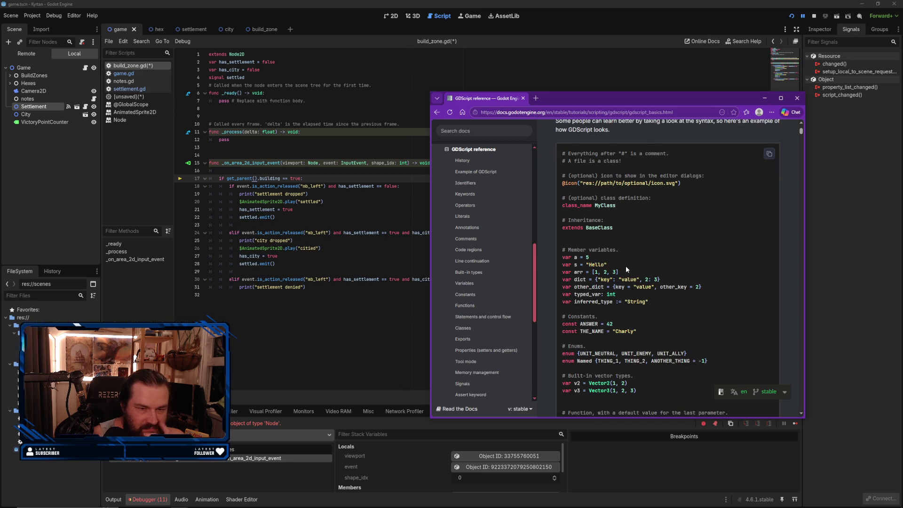
scroll(626, 266, down, 5)
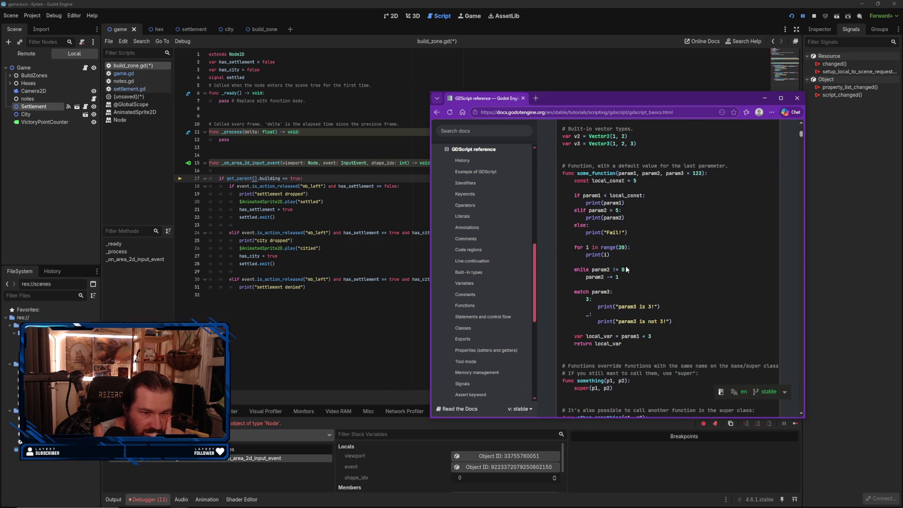
key(ctrl+f)
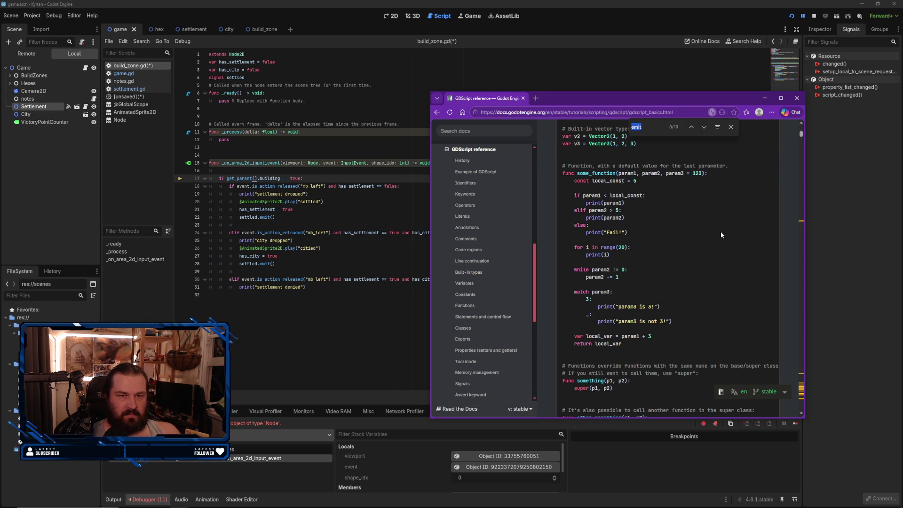
text(parent)
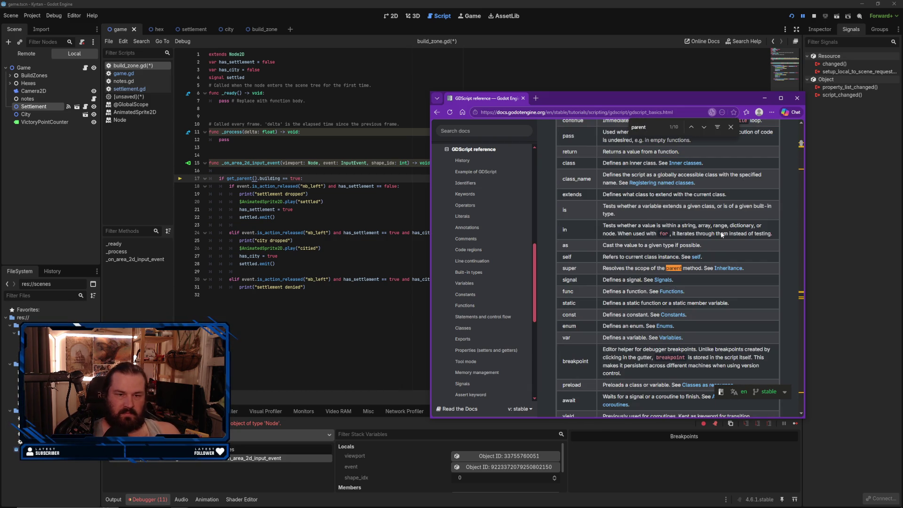
click(705, 128)
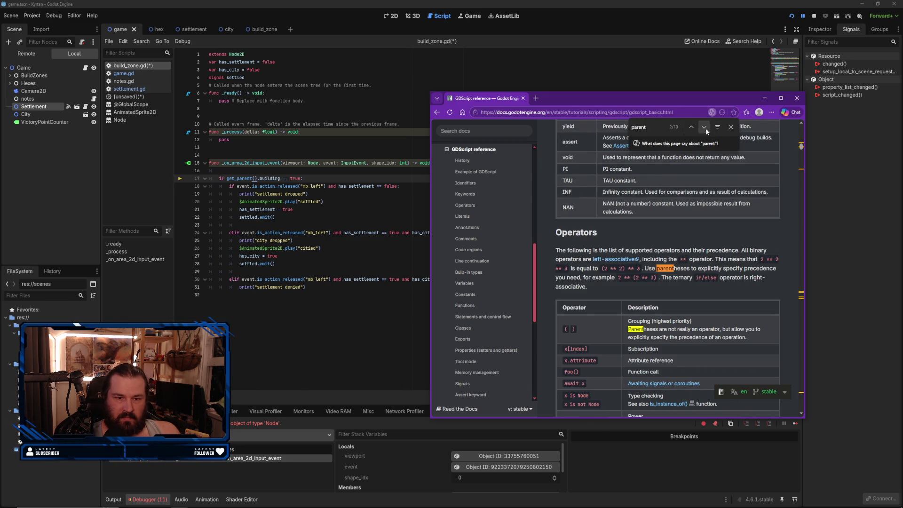
click(704, 127)
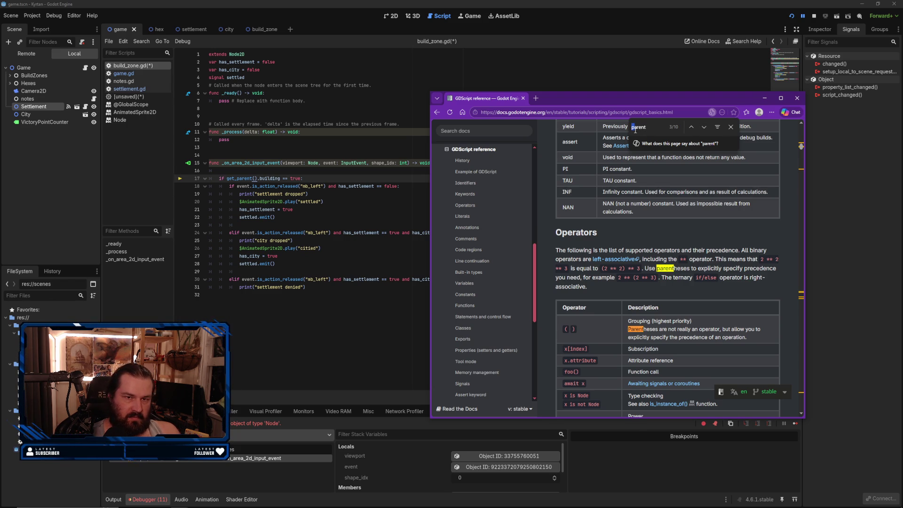
text(get_)
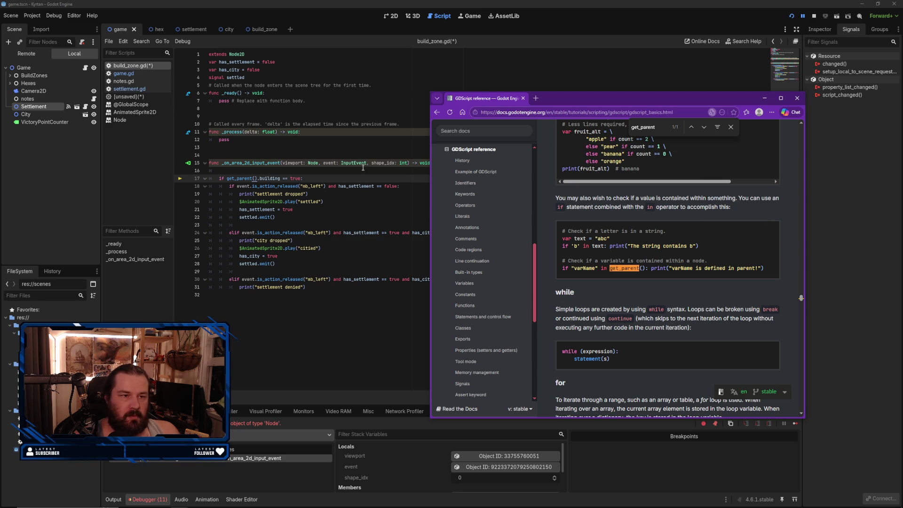
click(764, 97)
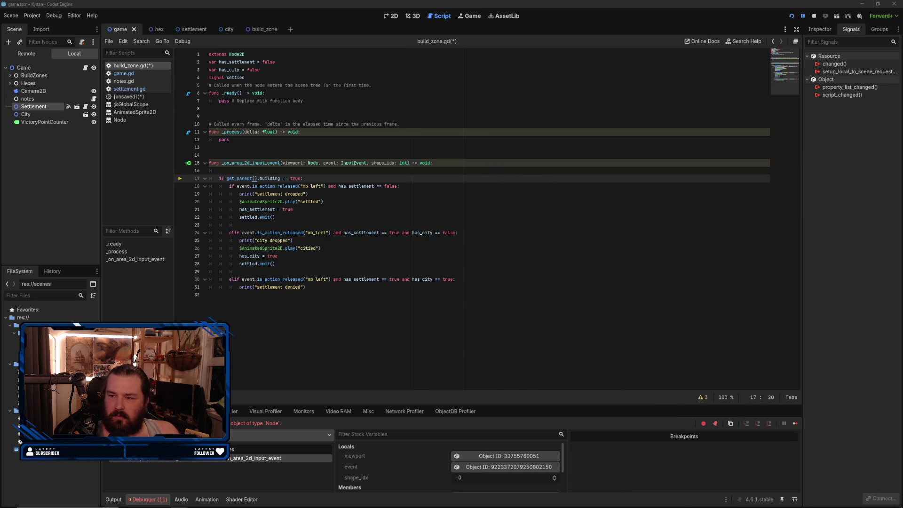
- Append .getparent() after get_parent() on line 17 and run the project
click(461, 302)
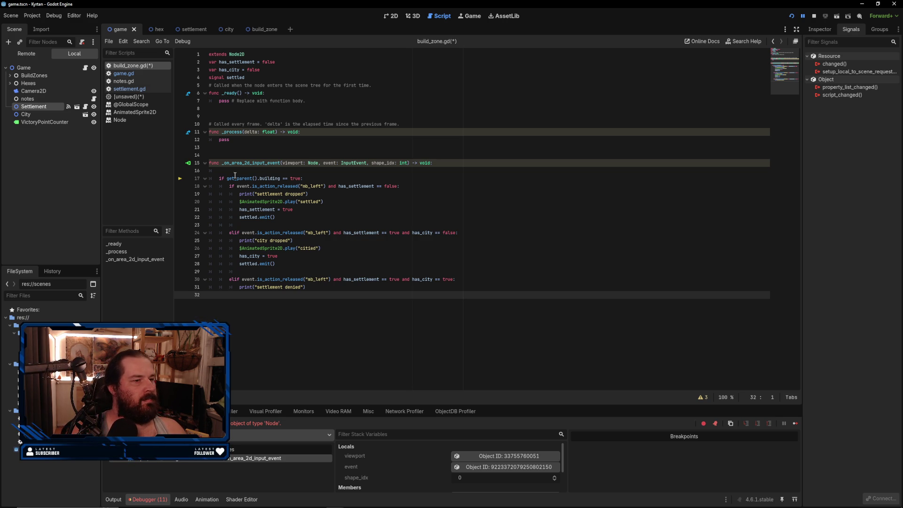
click(256, 178)
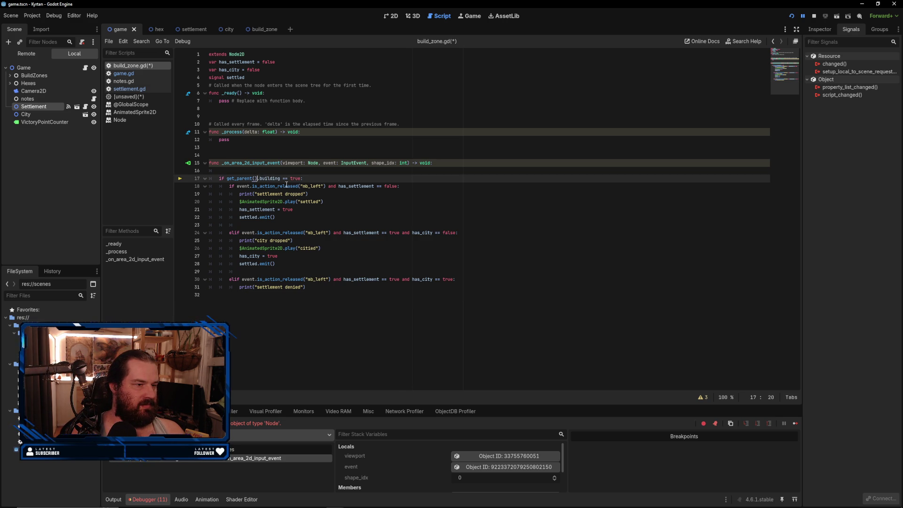
mouse_move(288, 187)
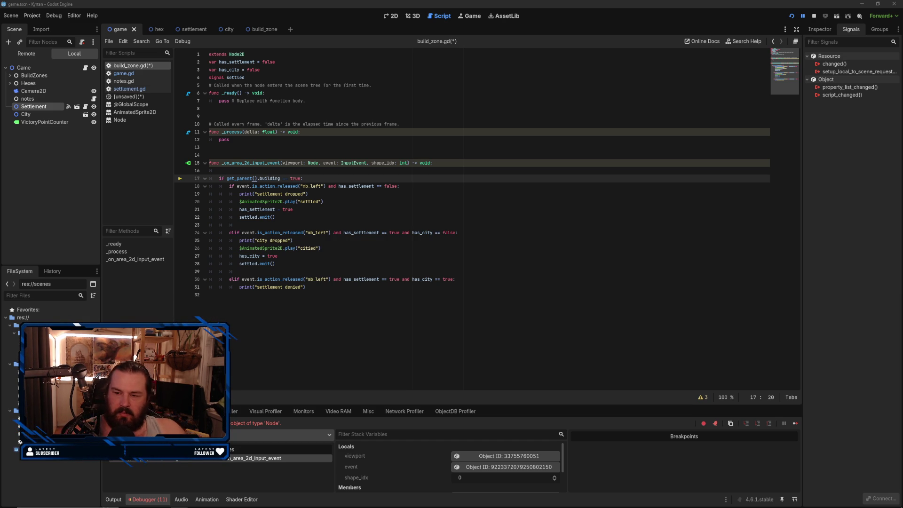
click(257, 178)
text(.getparent)
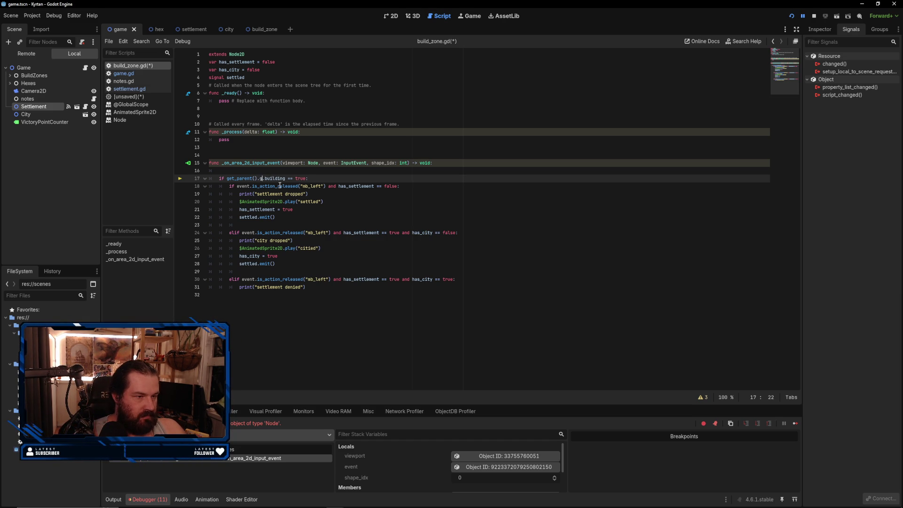
text(())
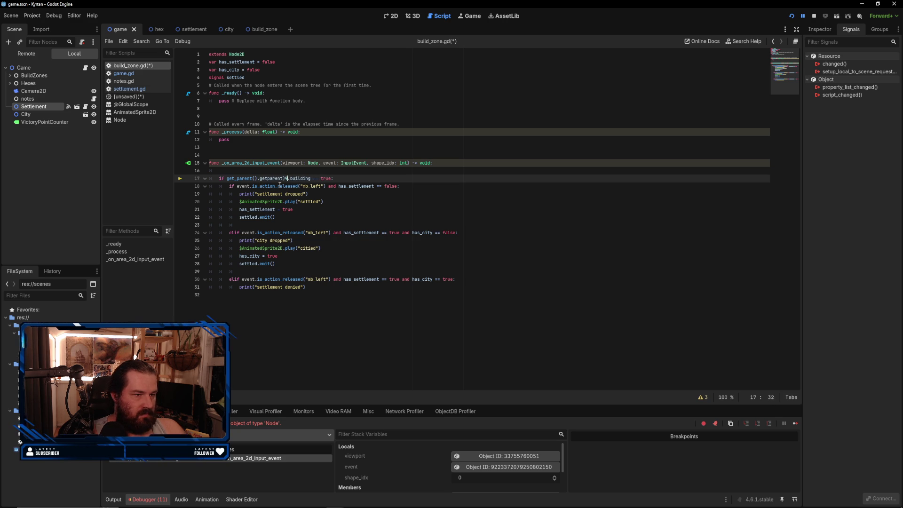
click(355, 176)
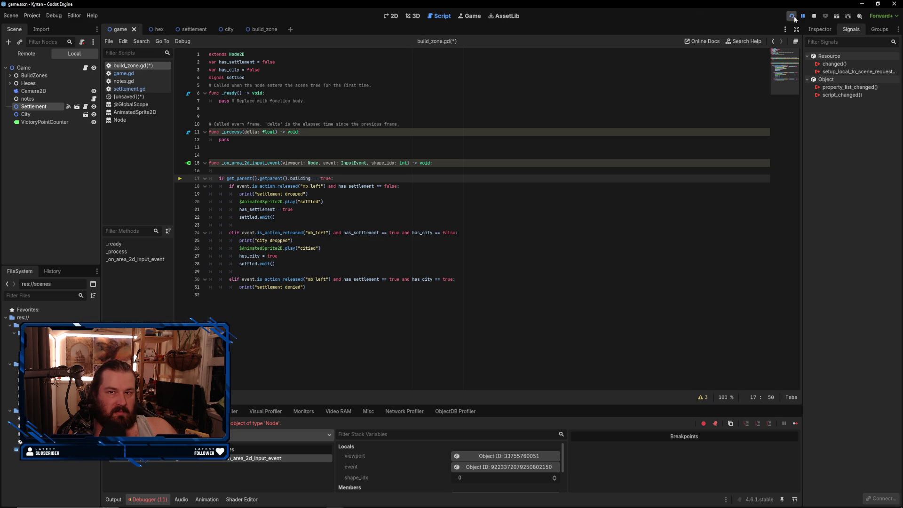
click(792, 16)
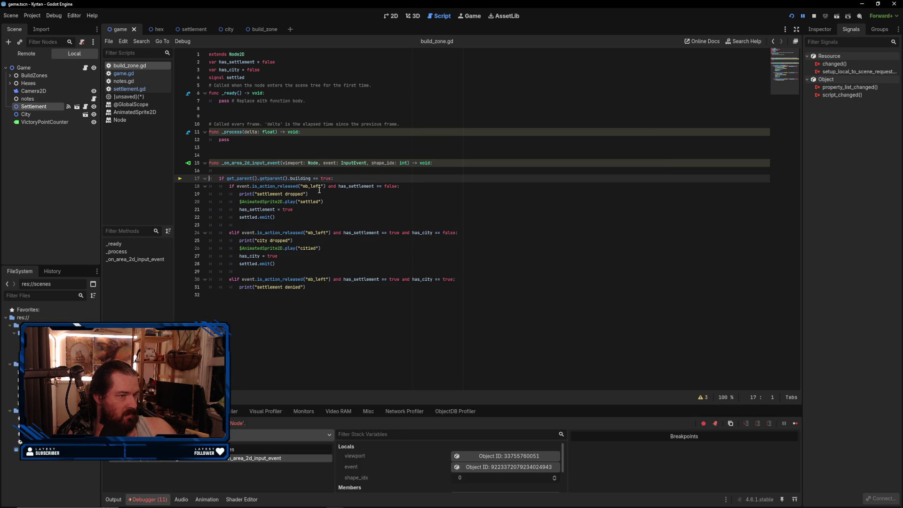
- Correct the typo to get_parent() on line 17 and relaunch the game
double_click(271, 178)
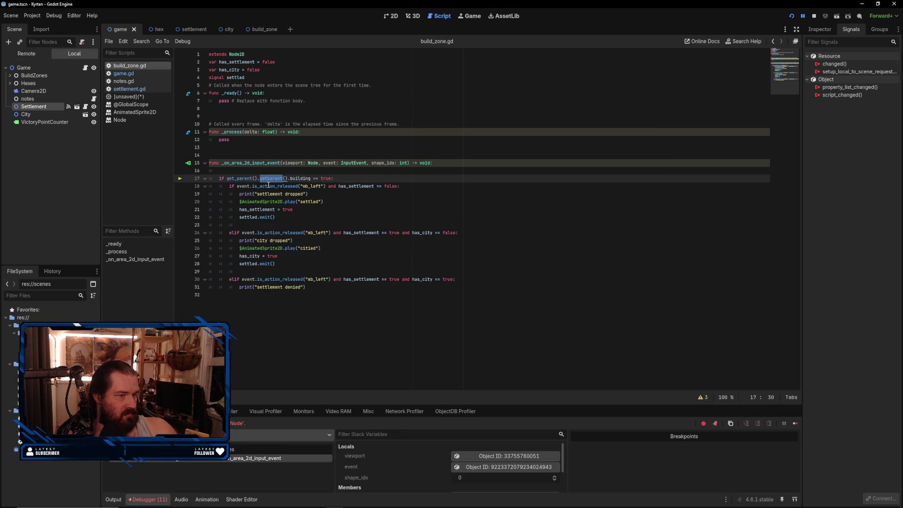
click(269, 178)
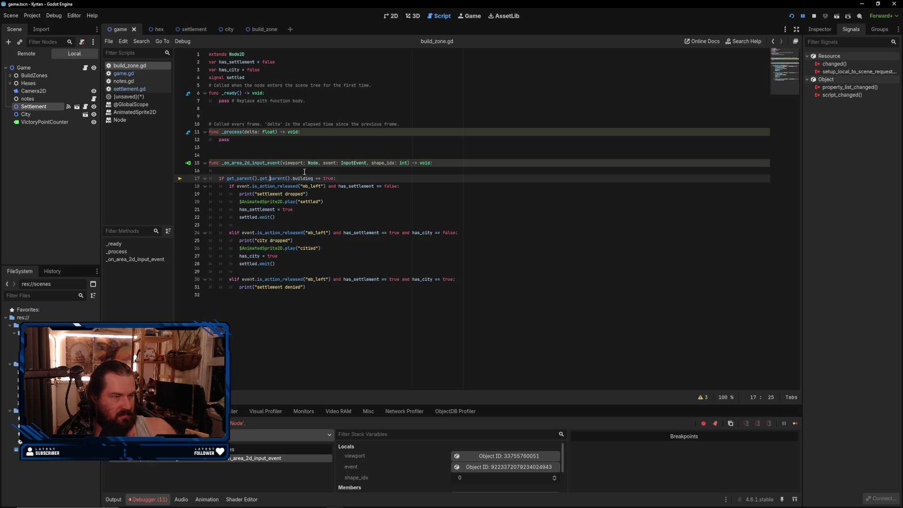
click(792, 16)
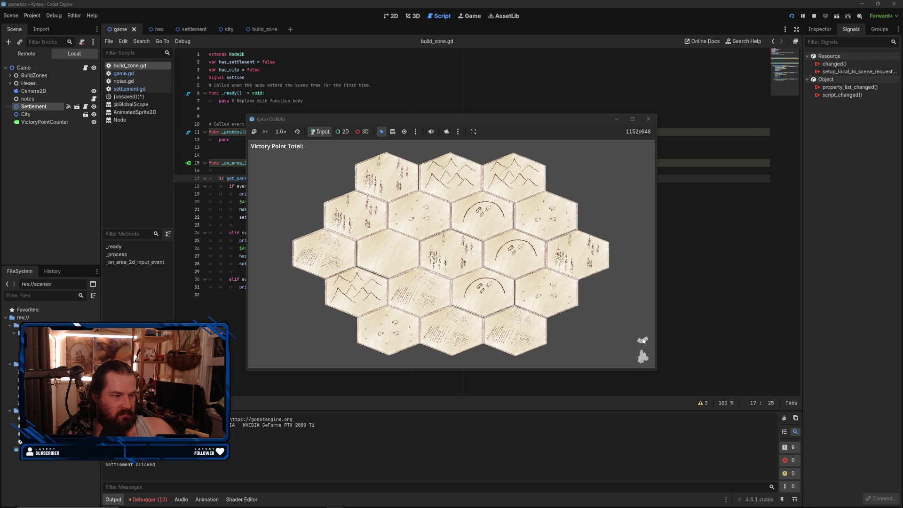
- Drop settlements onto hex corners, upgrade one to a city, and click a placed piece to test it
drag(480, 246, 486, 249)
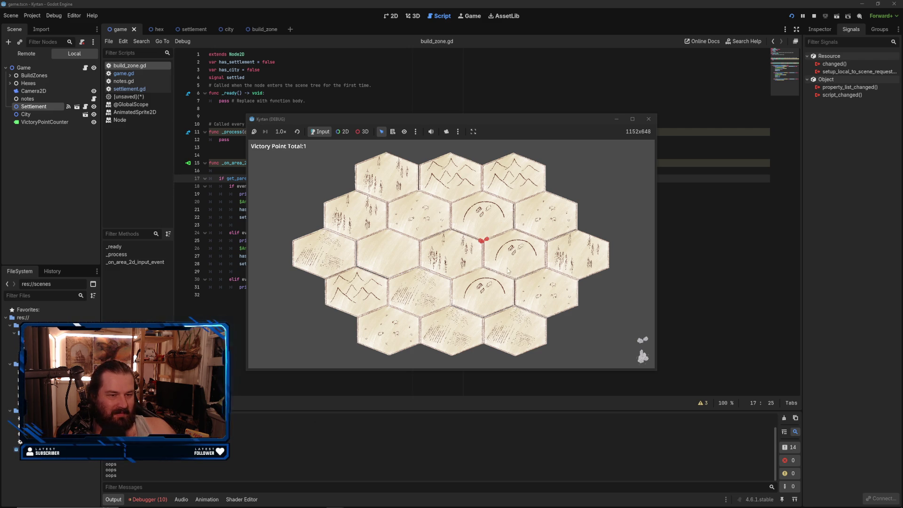
drag(640, 339, 489, 274)
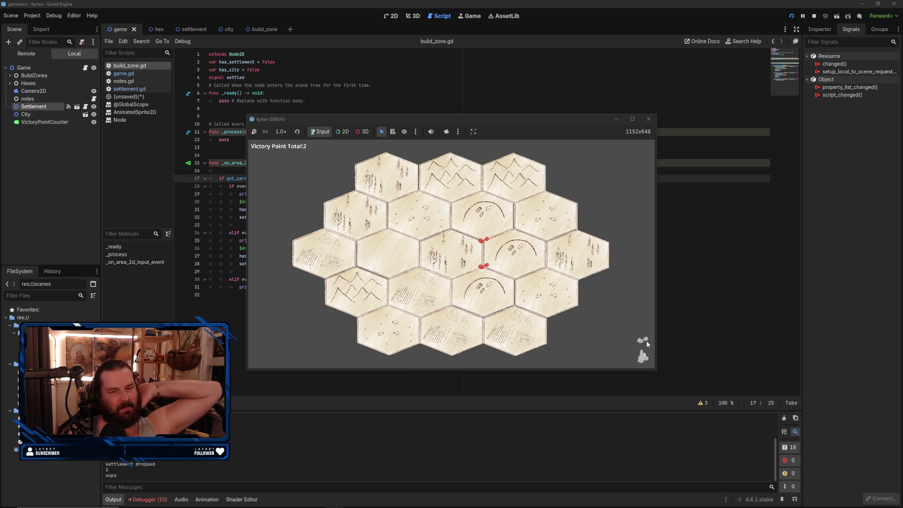
drag(642, 356, 485, 265)
click(642, 342)
click(642, 341)
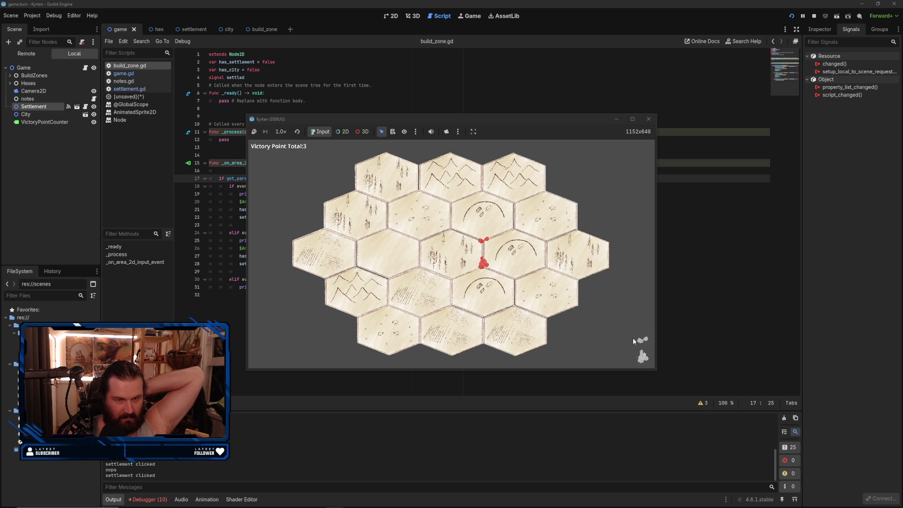
drag(455, 279, 453, 277)
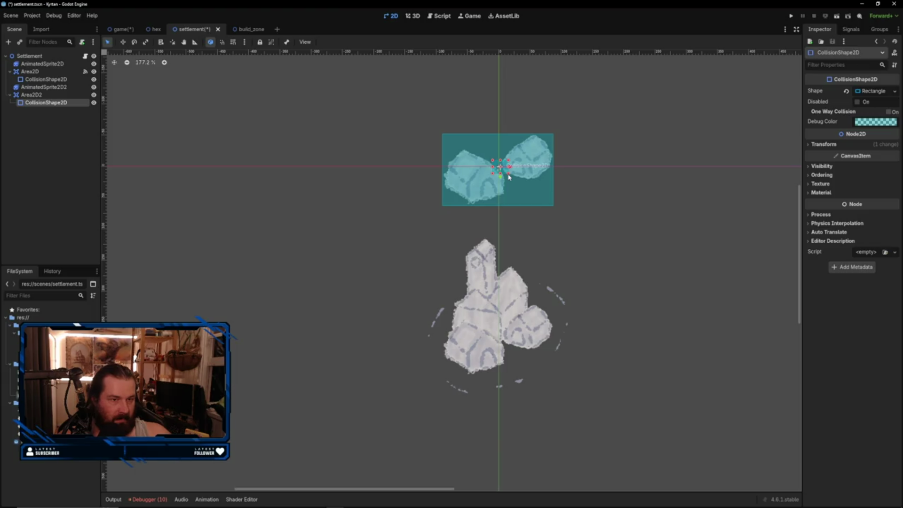
- Move the second collision rectangle onto the city sprite and enlarge it to cover it
mouse_move(510, 177)
mouse_down()
mouse_move(546, 200)
mouse_move(500, 218)
mouse_move(499, 232)
mouse_move(524, 249)
mouse_move(523, 270)
mouse_move(494, 275)
mouse_move(522, 289)
mouse_move(505, 284)
mouse_move(512, 342)
mouse_move(580, 409)
mouse_move(574, 415)
mouse_move(566, 403)
mouse_up()
drag(543, 359, 545, 351)
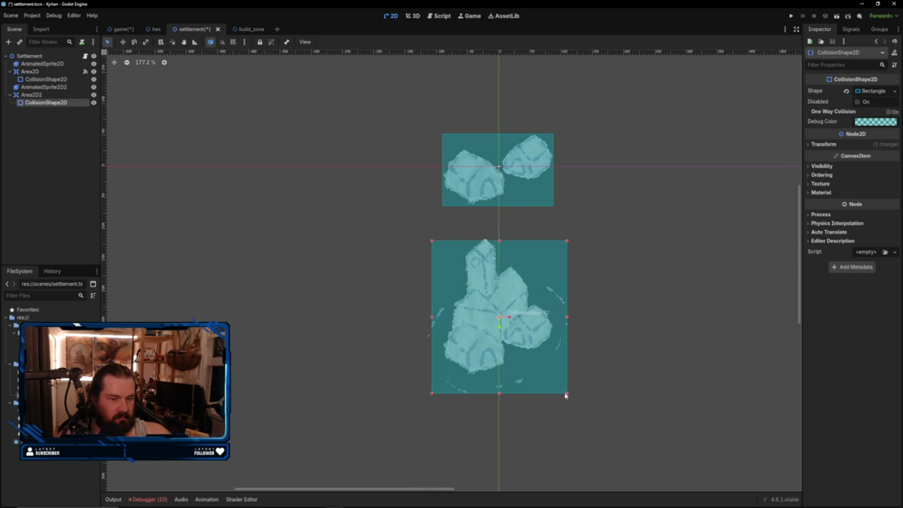
drag(567, 394, 575, 400)
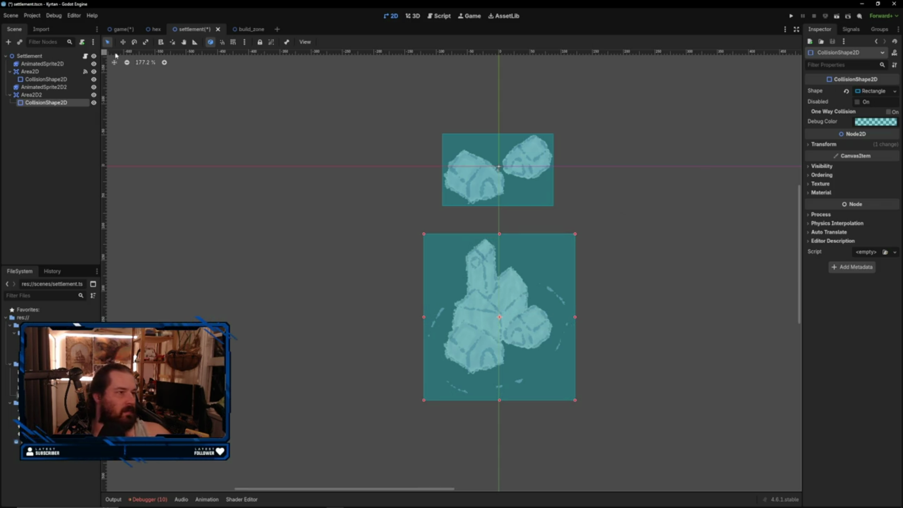
- Select the second animated sprite node's name for editing, then open the settlement script
click(67, 89)
click(71, 86)
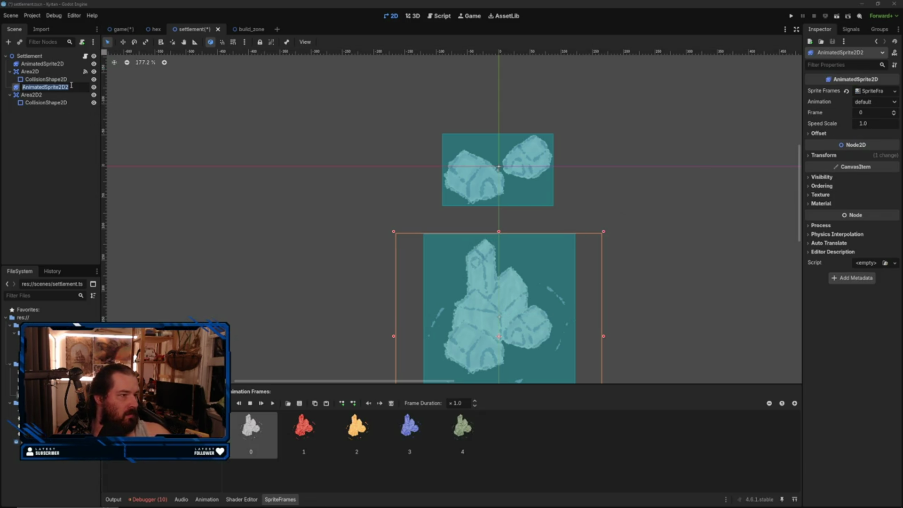
click(73, 87)
double_click(60, 88)
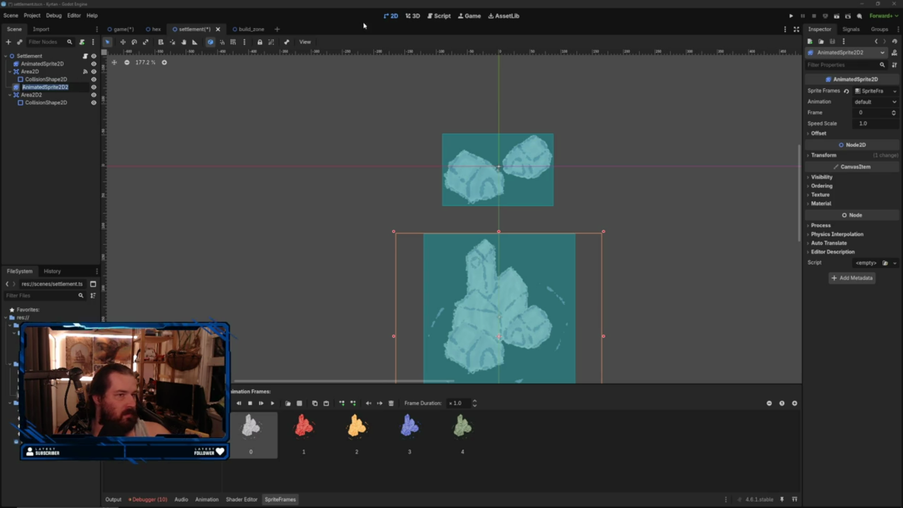
click(435, 17)
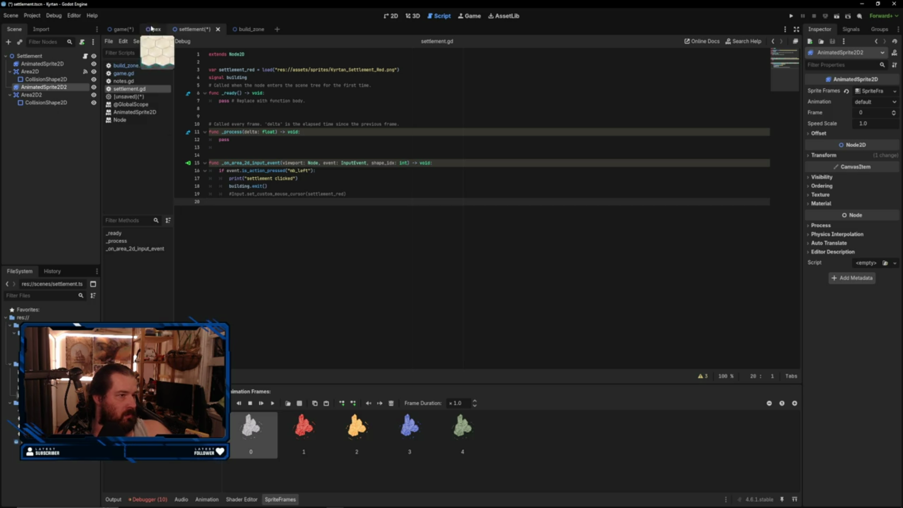
- Rename the second Area2D node to CityArea
click(57, 96)
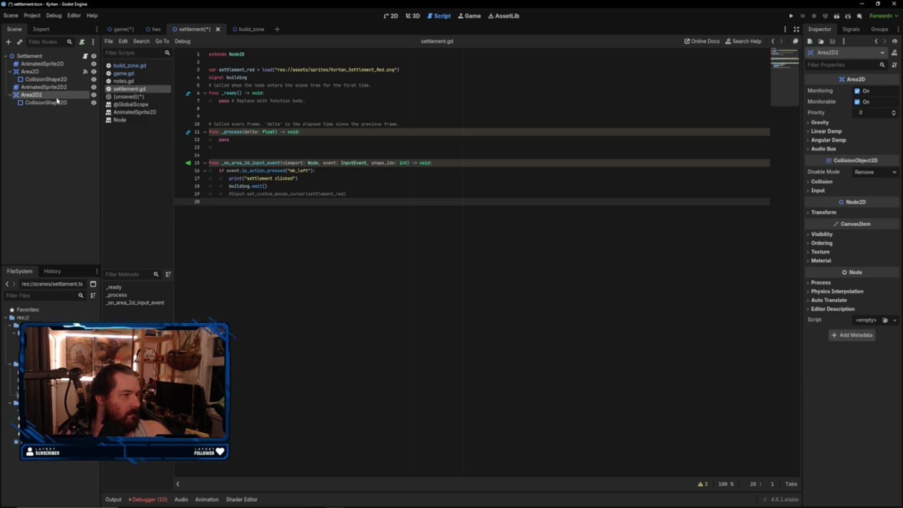
click(47, 95)
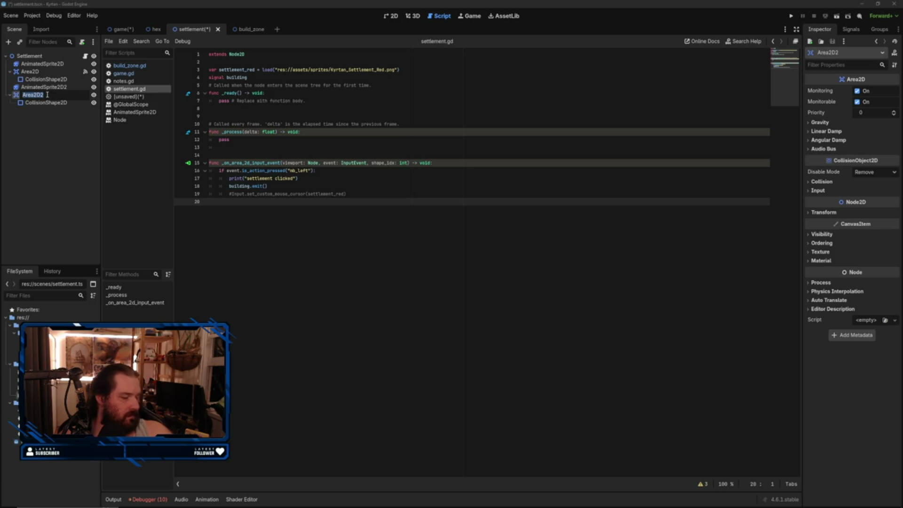
text(Cty)
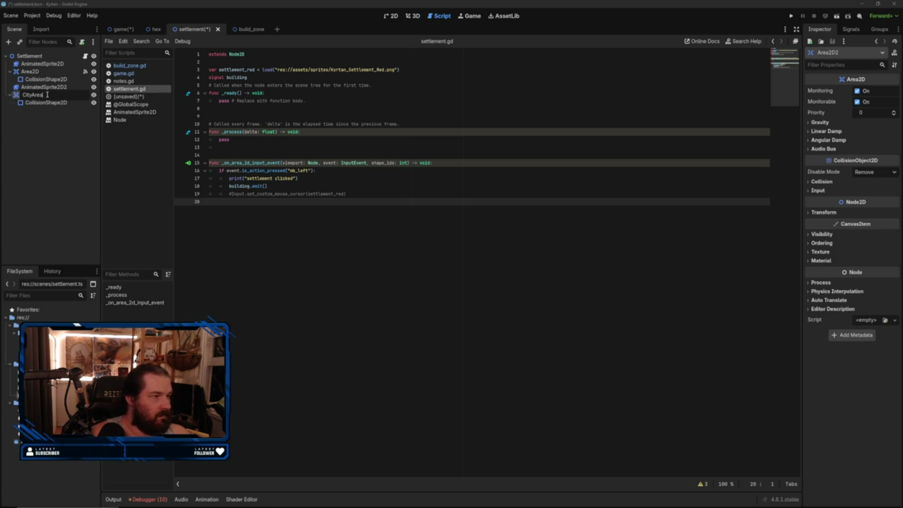
key(Return)
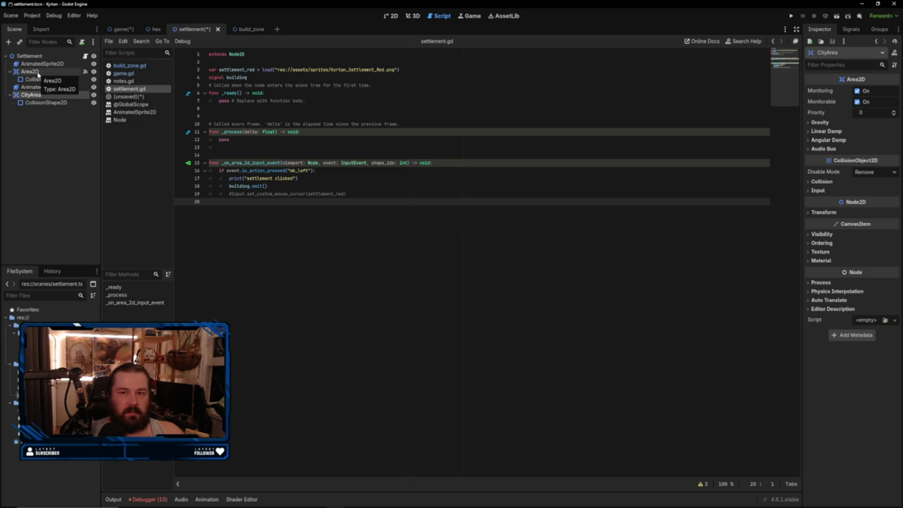
- Check the area and sprite nodes, then show the Signals list with CityArea selected
click(40, 72)
click(46, 72)
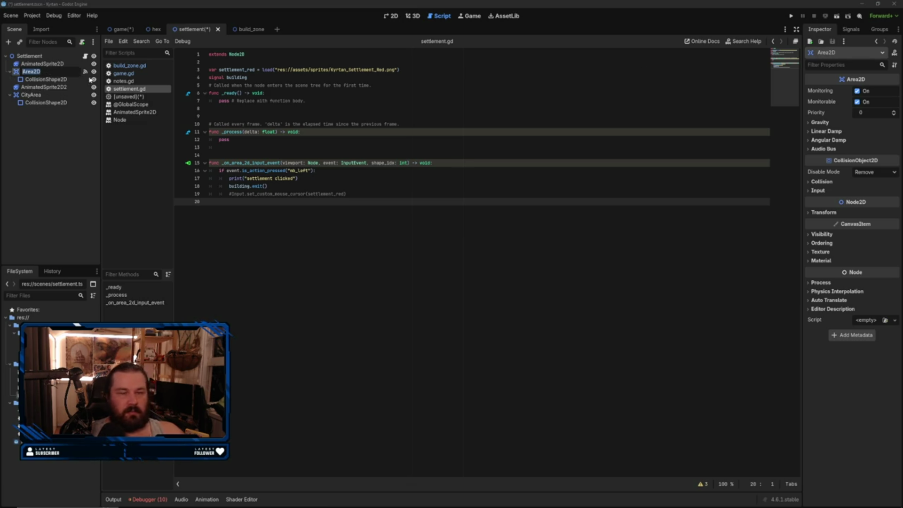
click(58, 88)
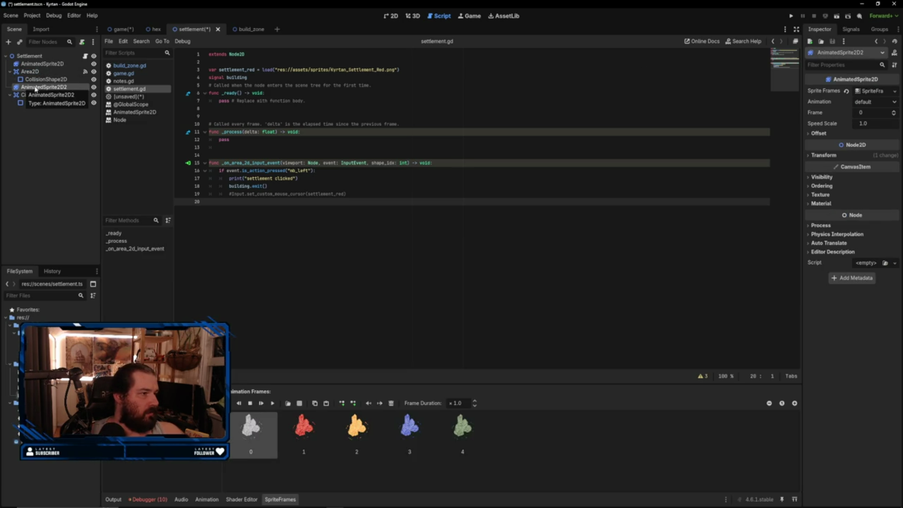
click(70, 89)
key(Escape)
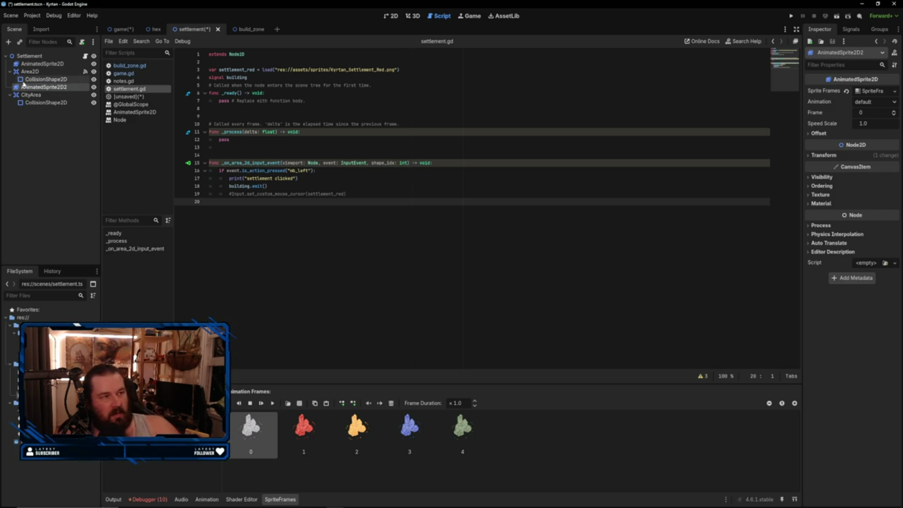
click(30, 94)
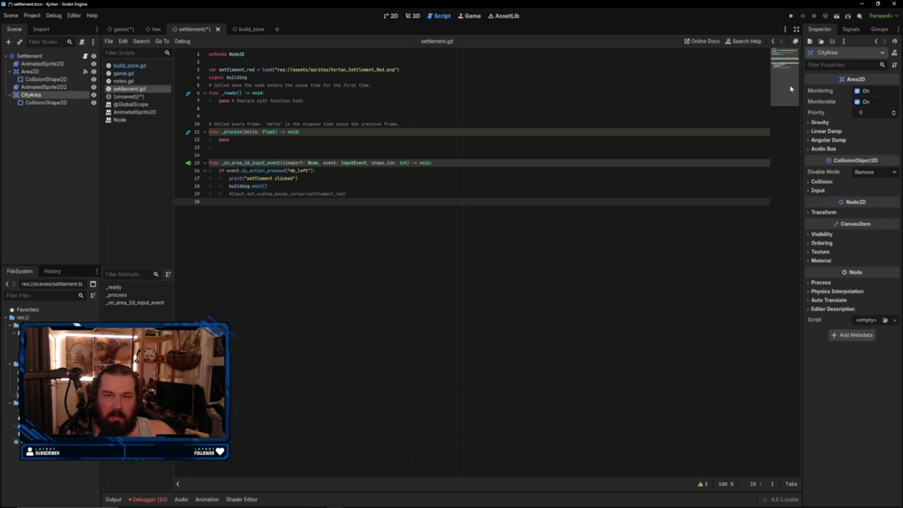
click(30, 71)
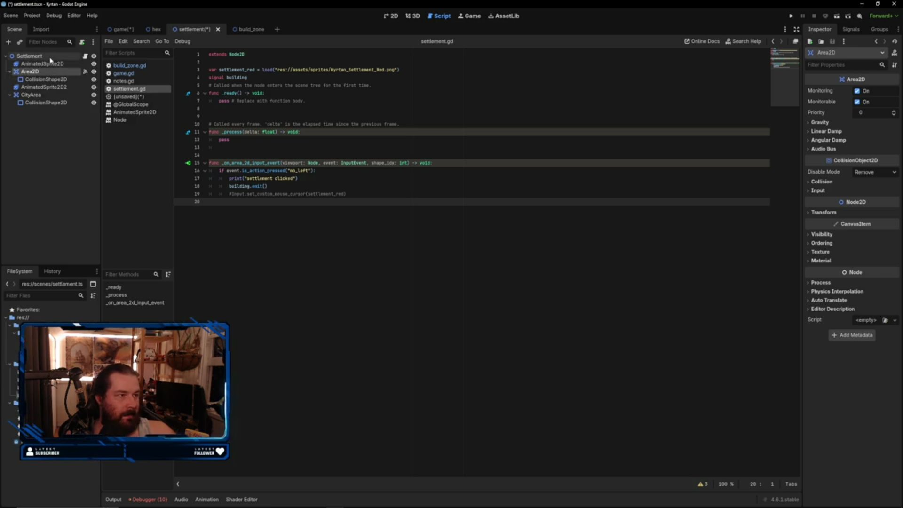
click(51, 57)
click(851, 30)
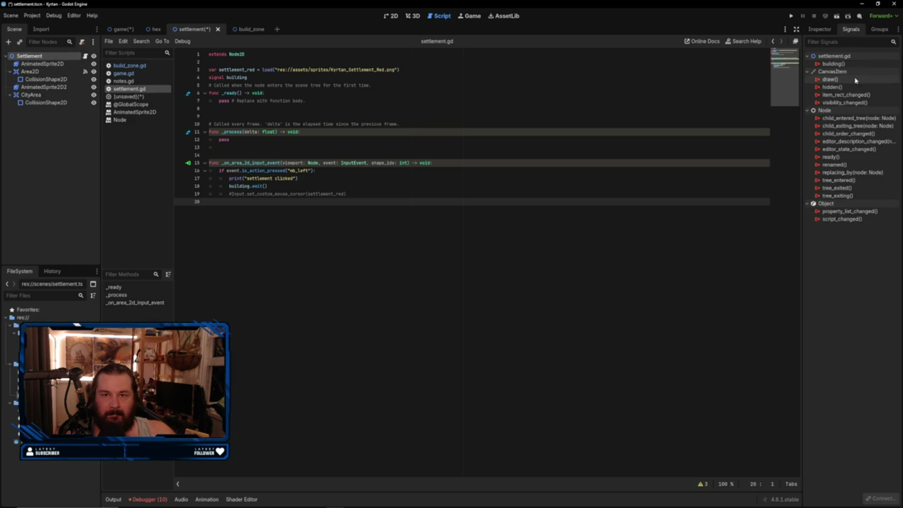
click(43, 72)
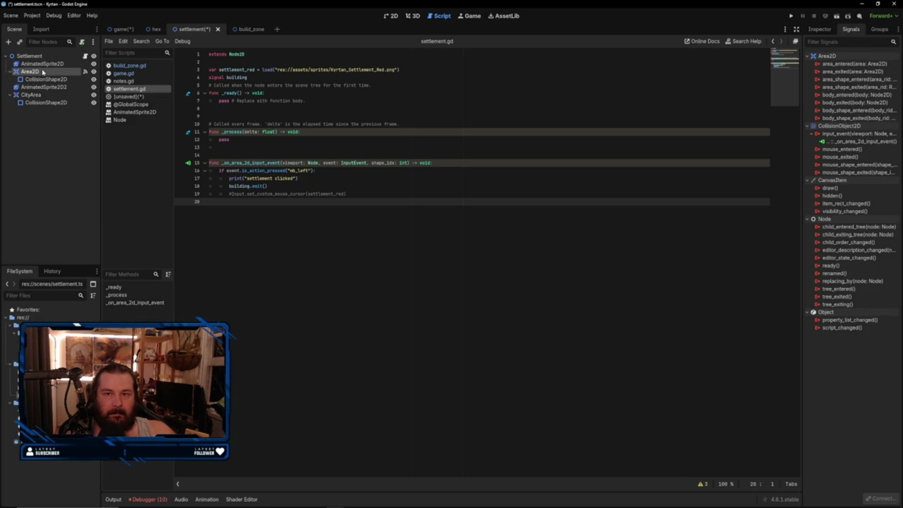
click(47, 95)
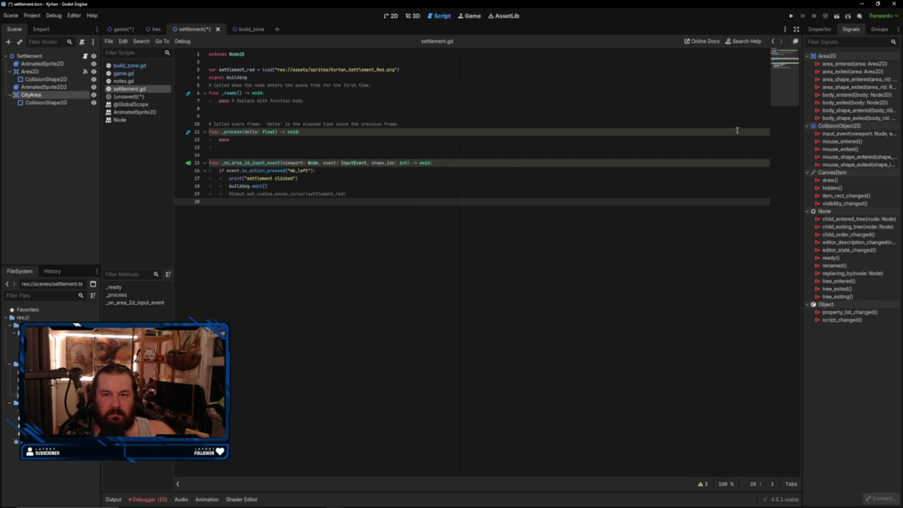
- Connect CityArea's input_event to a new handler and select the existing left-click block
double_click(857, 134)
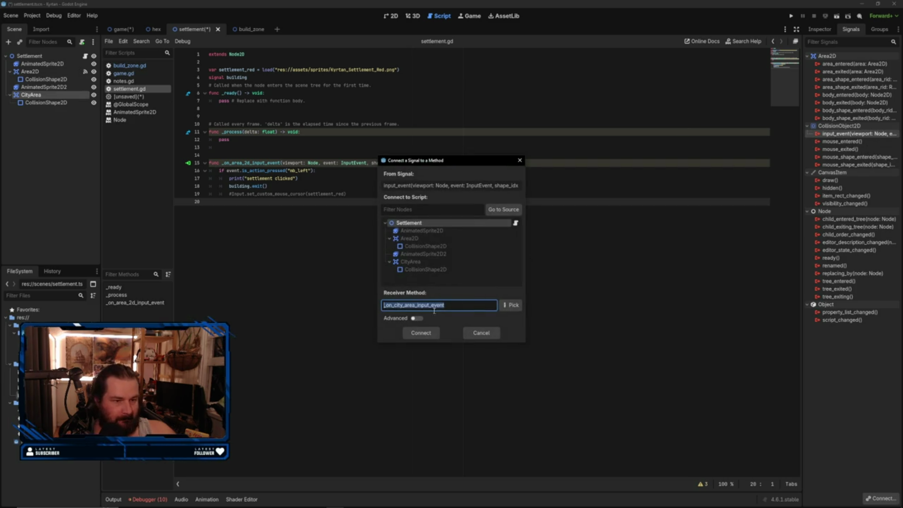
click(420, 332)
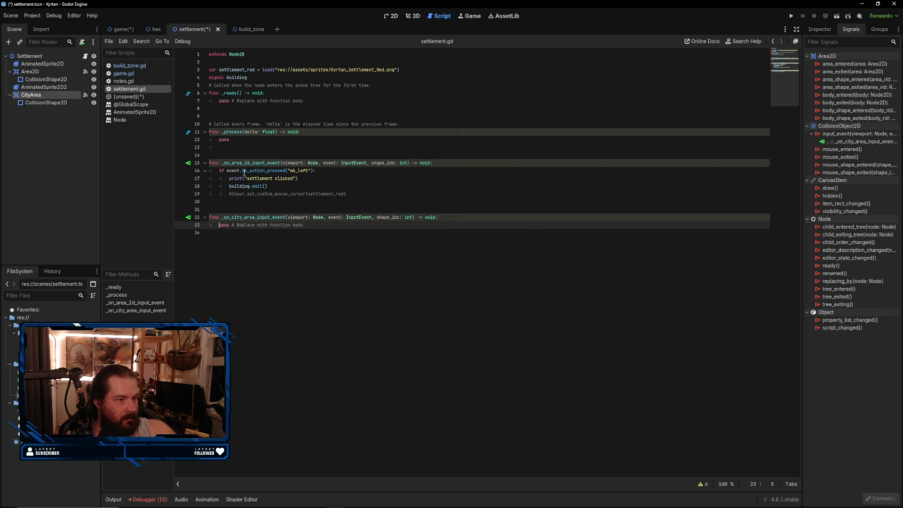
mouse_move(220, 170)
mouse_down()
mouse_move(353, 194)
mouse_move(219, 170)
mouse_move(285, 187)
mouse_up()
key(ctrl+c)
click(327, 185)
click(219, 170)
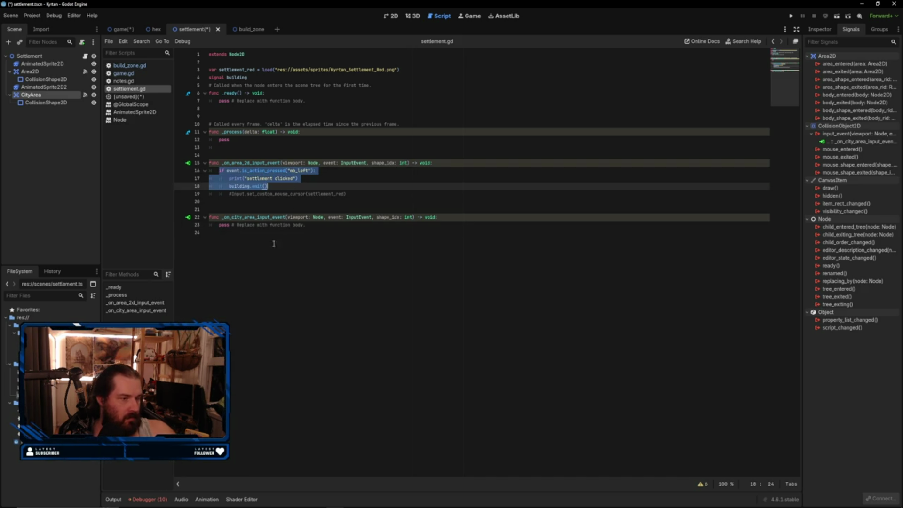
- Paste the block into _on_city_area_input_event, print 'city clicked', and add building.emit()
click(219, 233)
drag(220, 228, 330, 229)
key(ctrl+v)
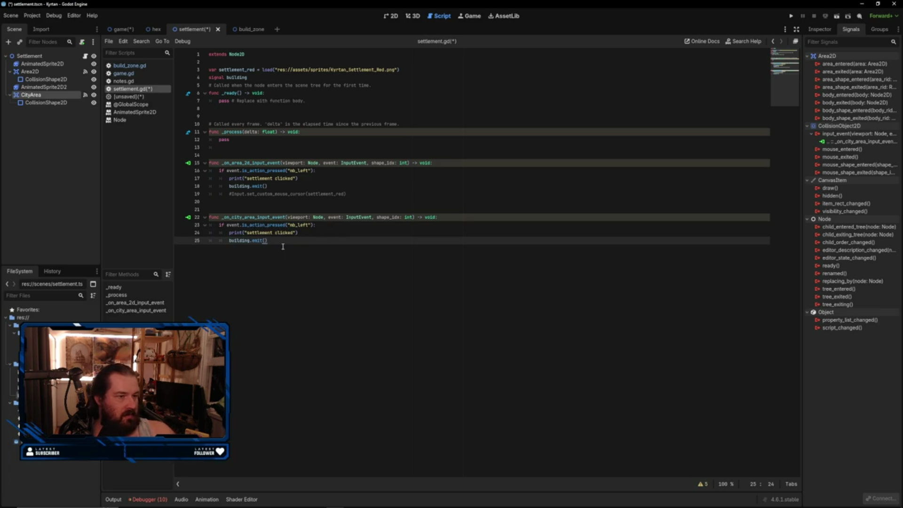
drag(272, 233, 247, 232)
text(city)
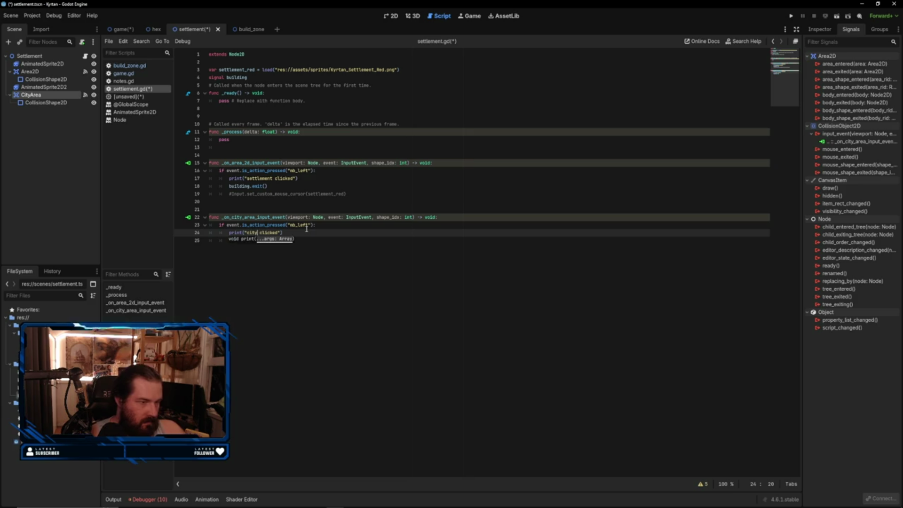
key(End)
key(Return)
text(building.emit())
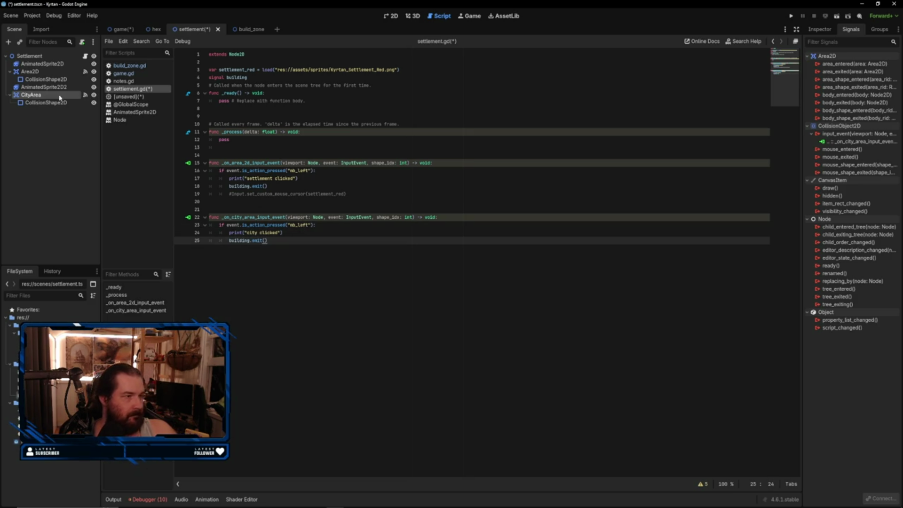
click(57, 56)
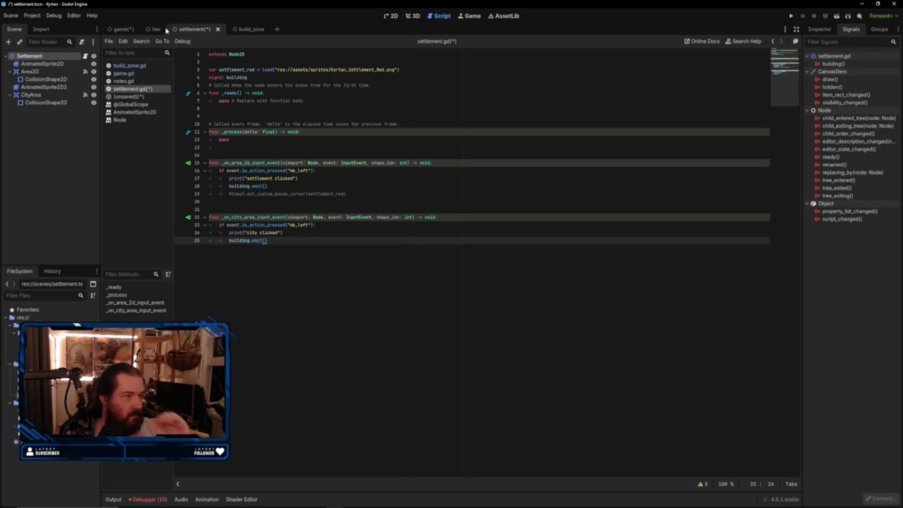
- Show game.tscn in the 2D view with the Game node selected, fit the hex board, and run
click(117, 32)
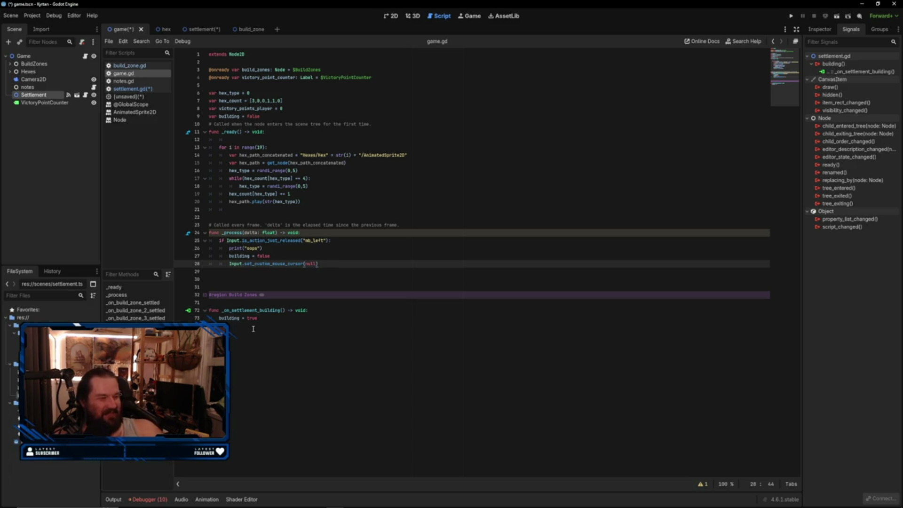
click(394, 16)
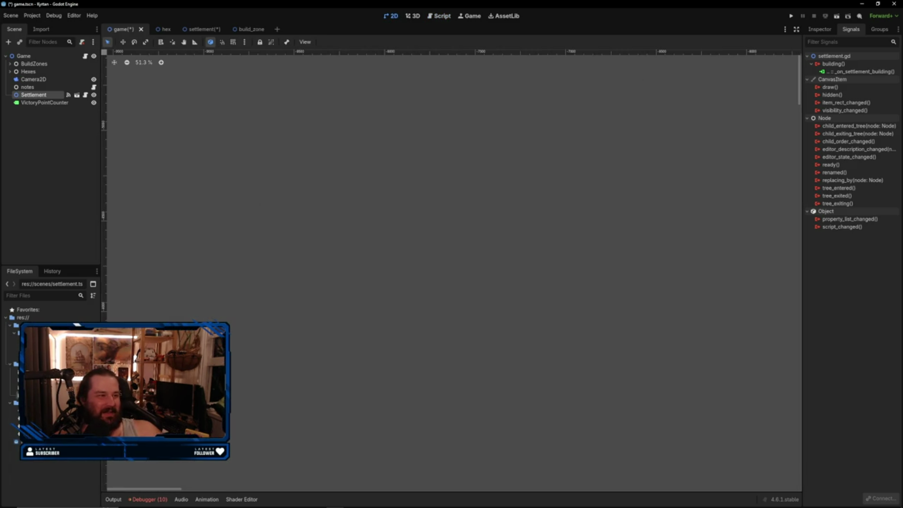
click(23, 56)
scroll(498, 218, down, 10)
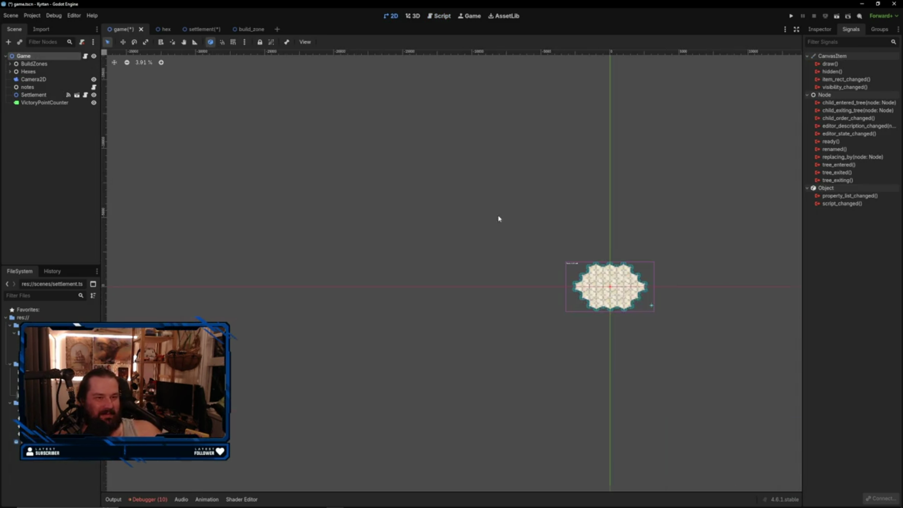
scroll(600, 246, up, 8)
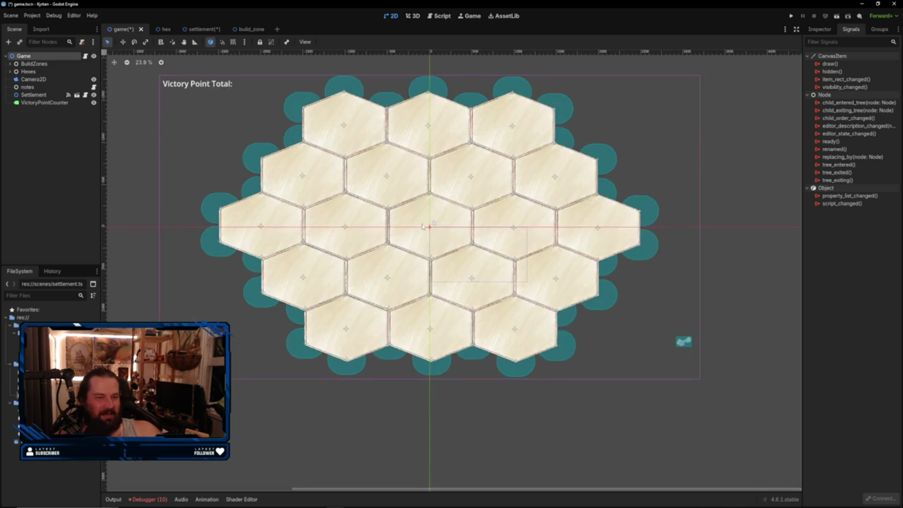
scroll(422, 227, up, 1)
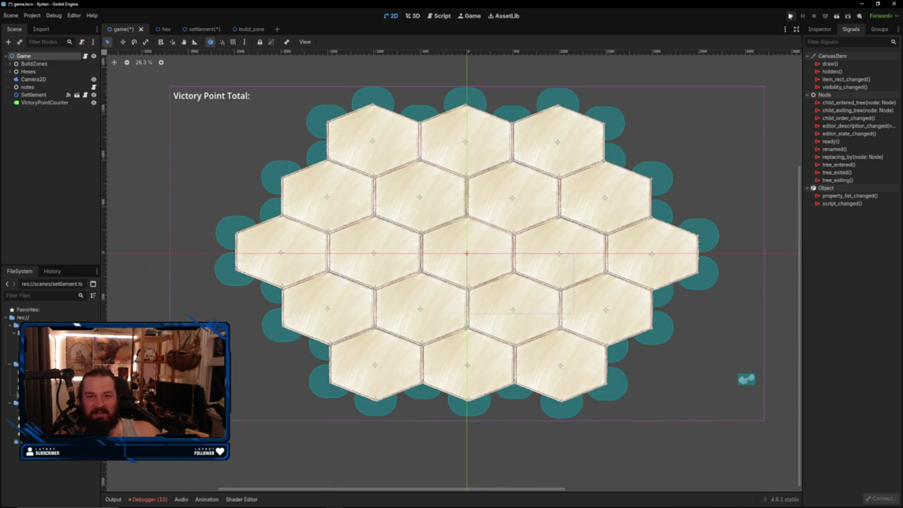
click(790, 16)
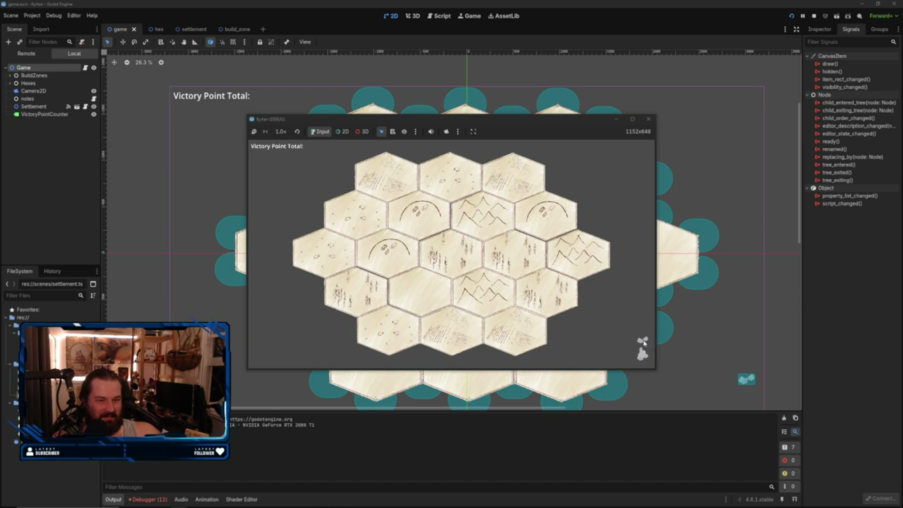
- Place two settlements on hex junctions, reaching Victory Point Total 2, then stop the game
drag(473, 252, 484, 243)
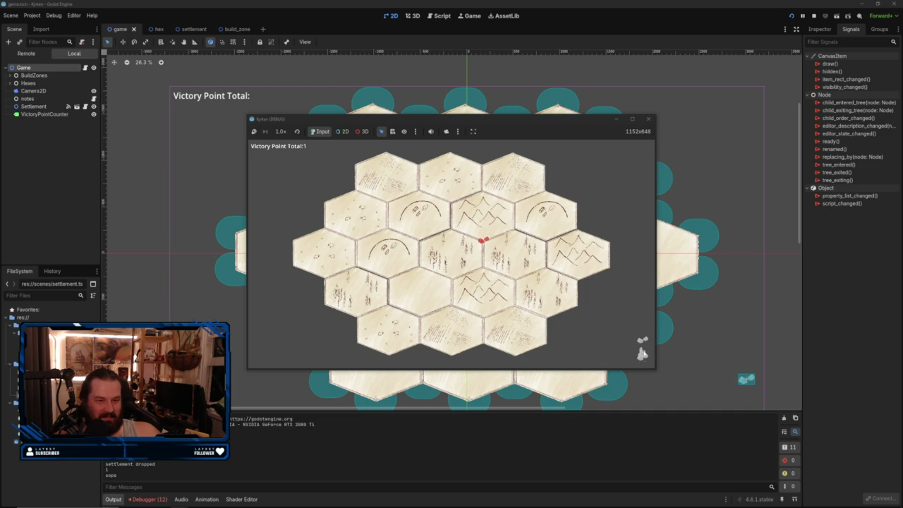
drag(641, 358, 487, 253)
click(498, 252)
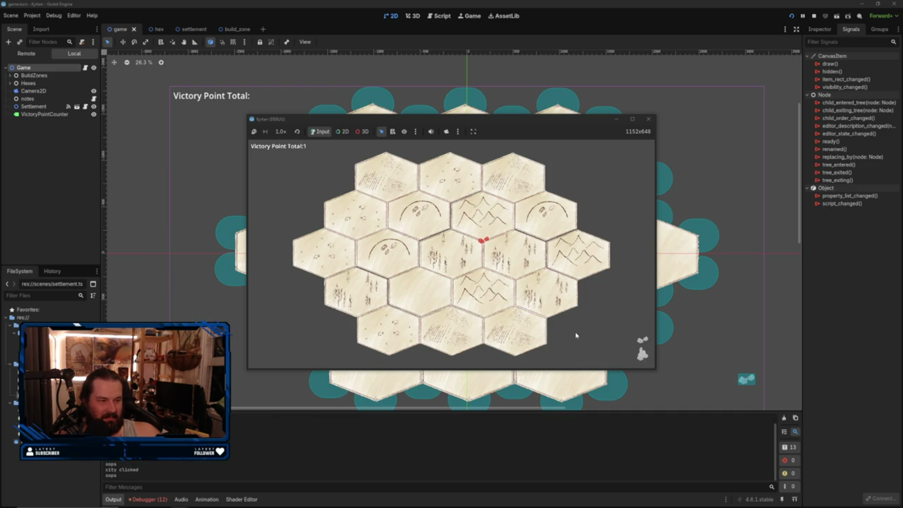
click(641, 350)
click(488, 260)
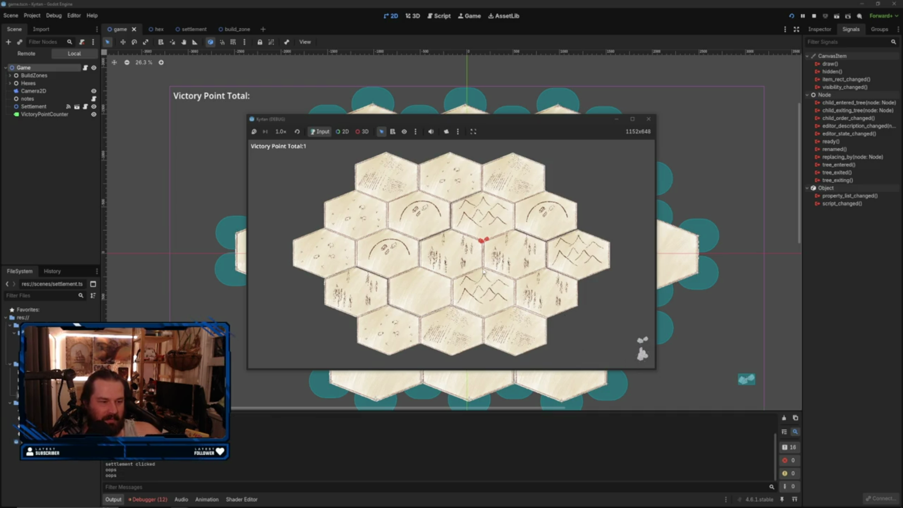
click(643, 340)
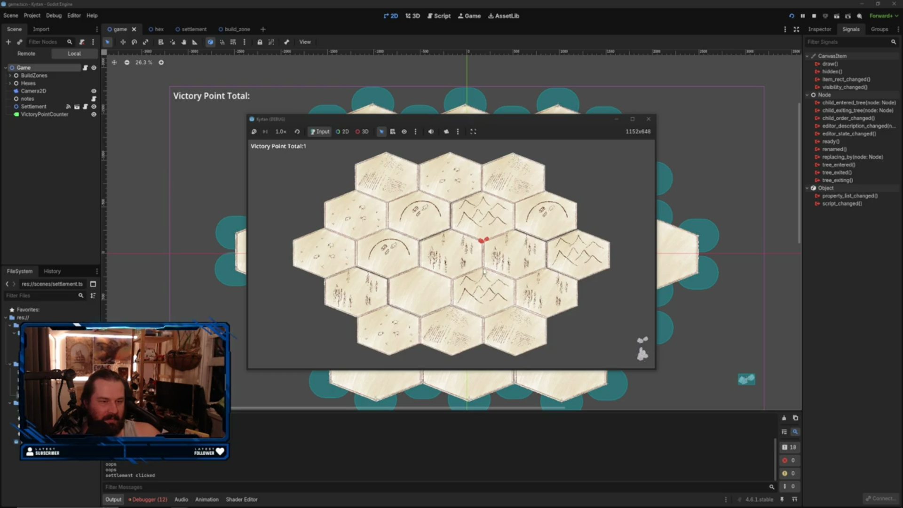
click(636, 338)
drag(646, 346, 483, 266)
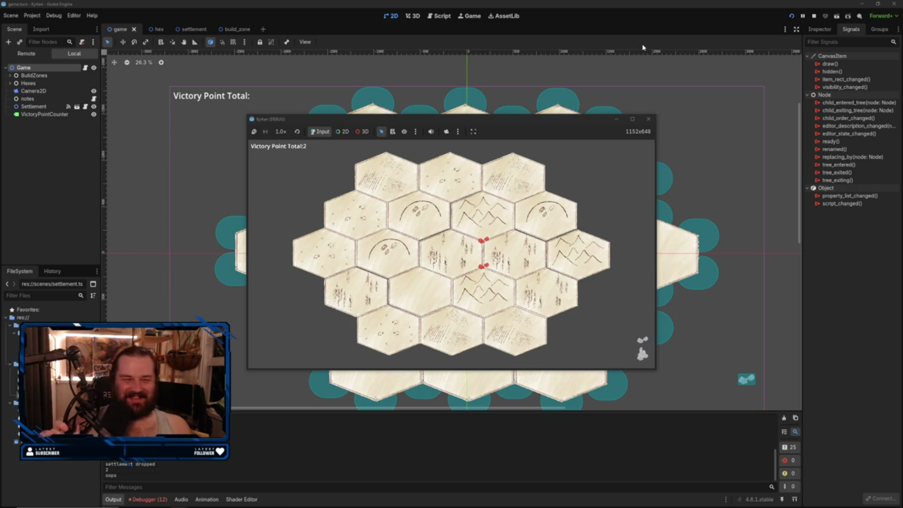
click(647, 120)
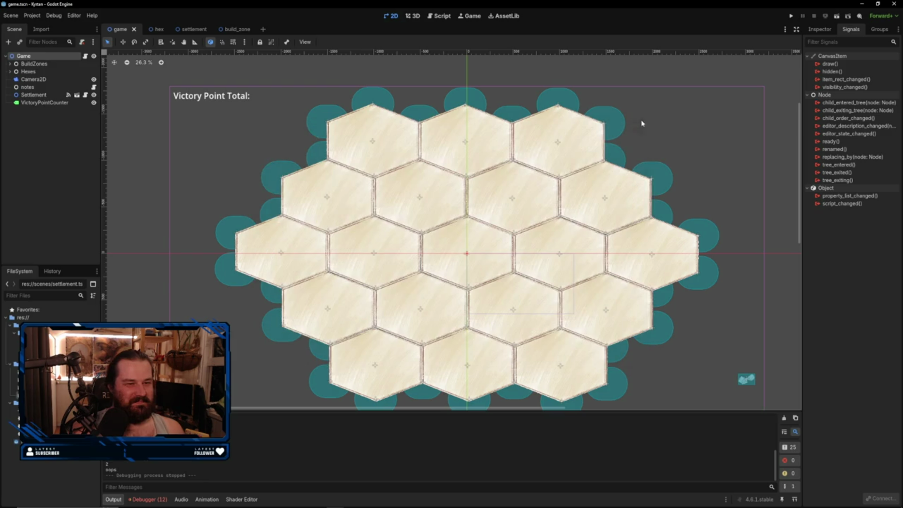
- Select the Game node and open its script
click(54, 164)
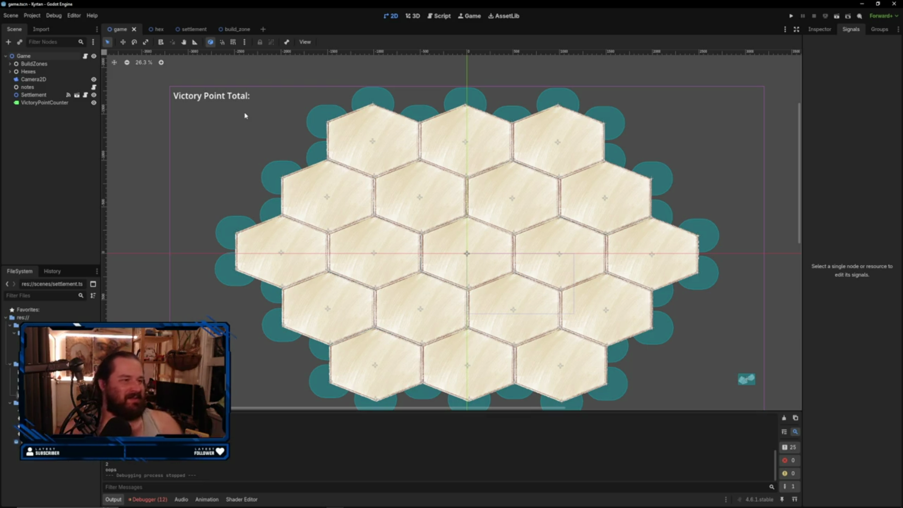
click(70, 56)
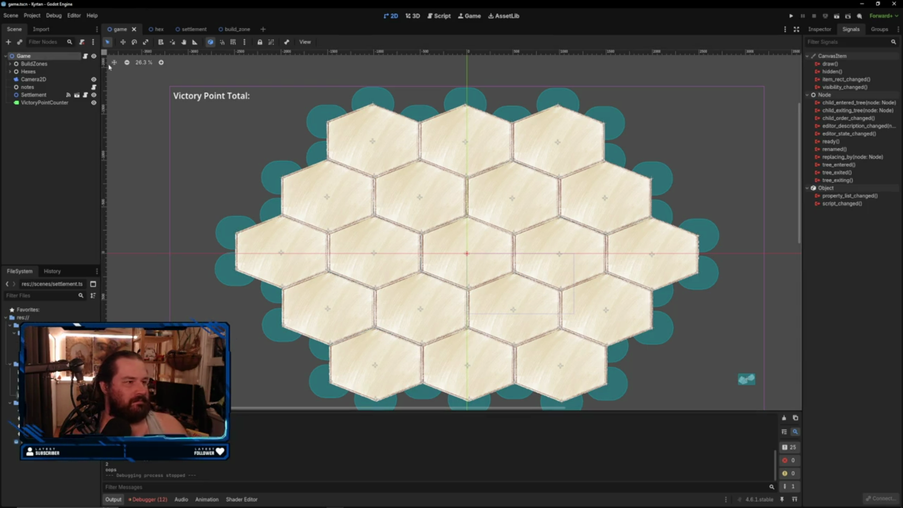
click(86, 57)
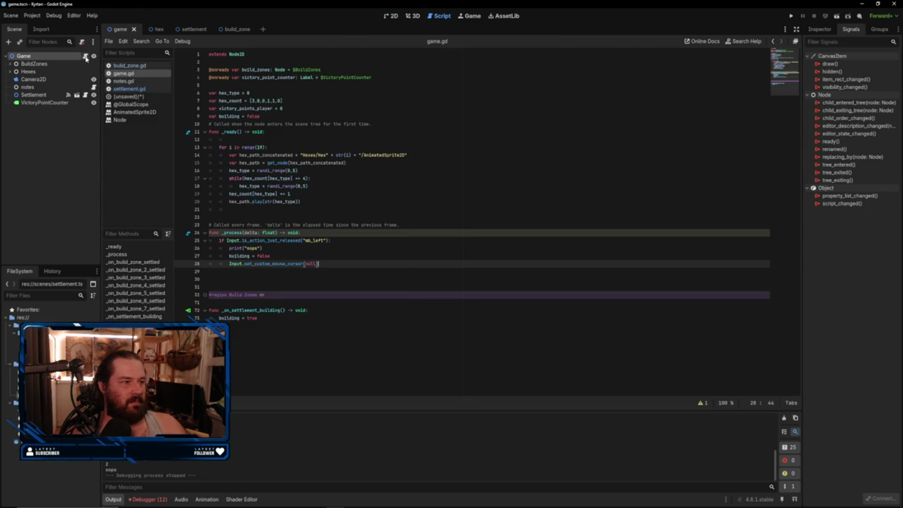
click(281, 318)
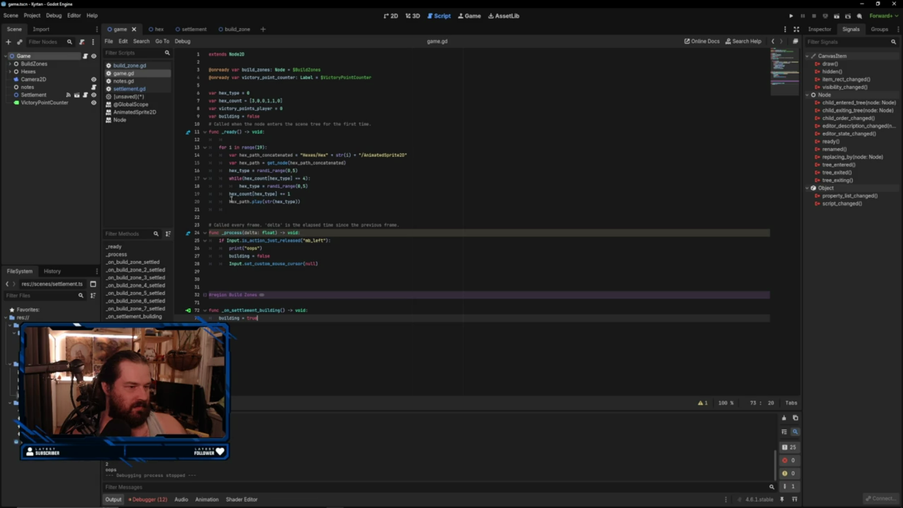
- Insert an empty line after build_zone.gd's line 17 building check, then open the build_zone scene
click(128, 66)
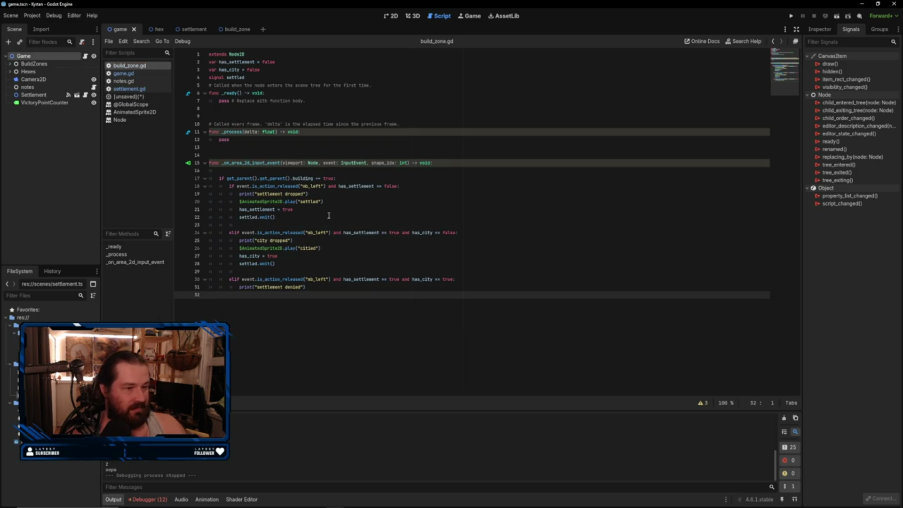
click(344, 178)
key(Return)
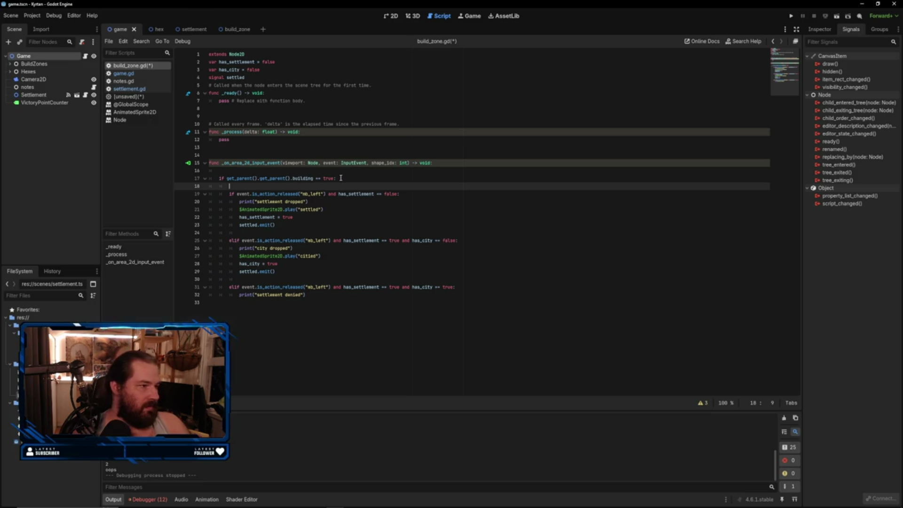
click(234, 29)
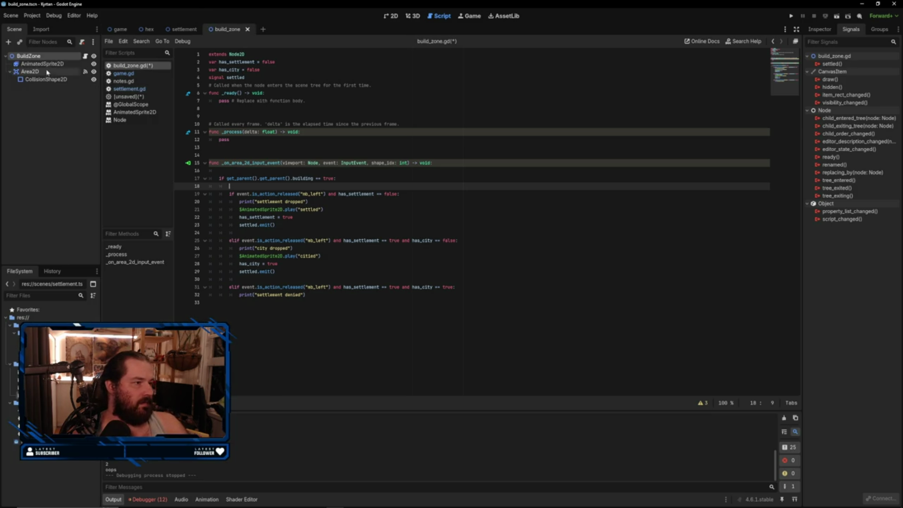
- Delete the AnimatedSprite2D's old frame and add the four ring frames from the settlements sprite sheet
click(63, 65)
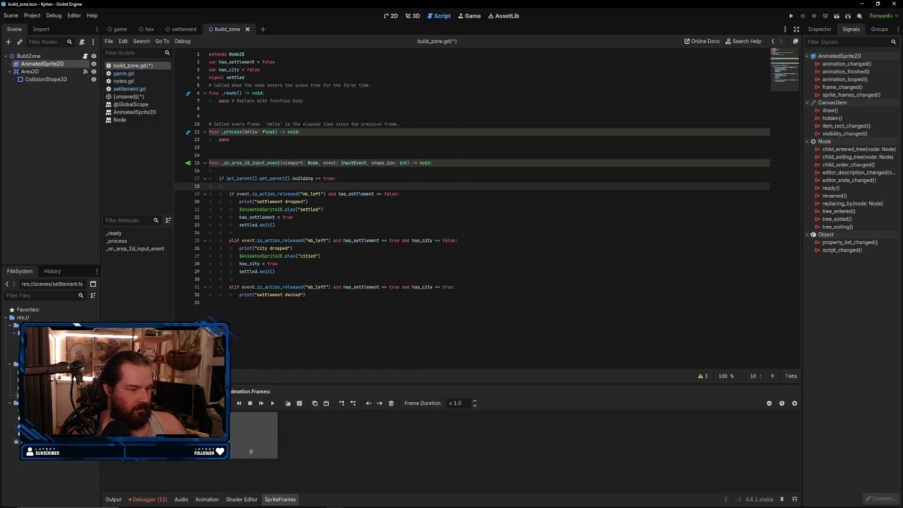
key(Delete)
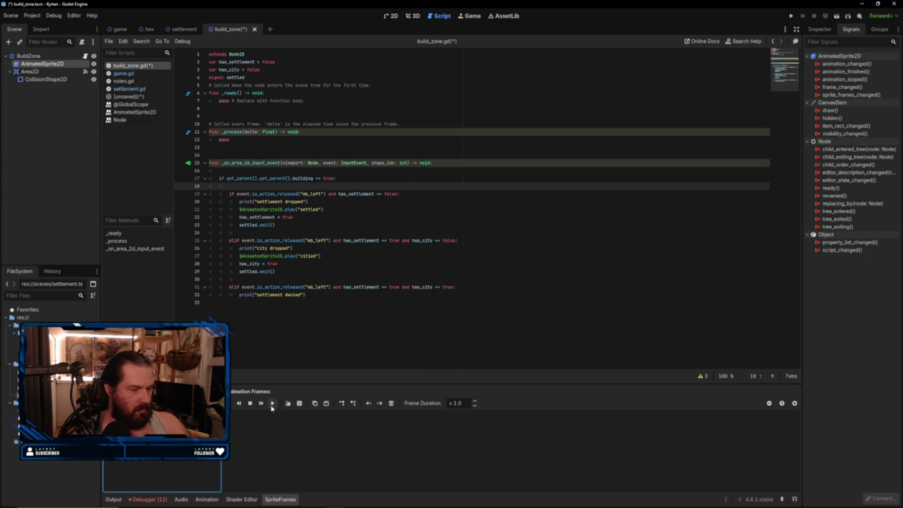
click(299, 403)
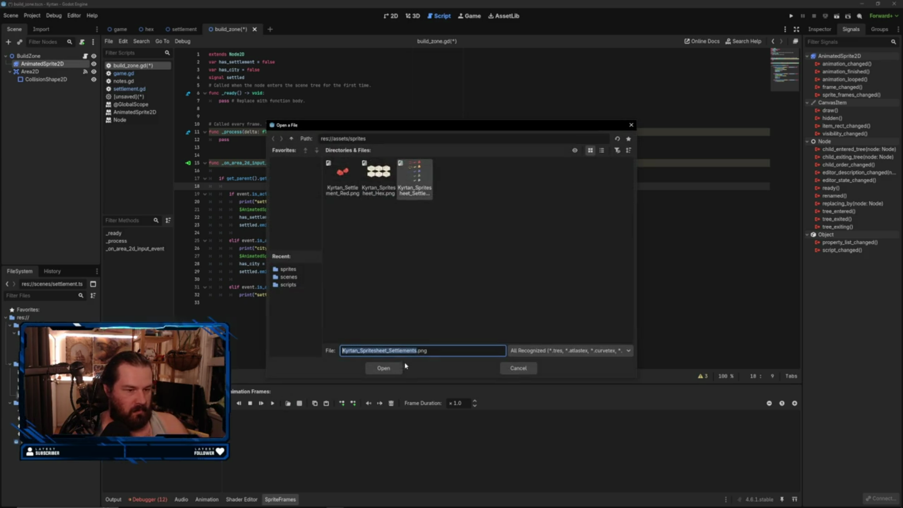
click(380, 367)
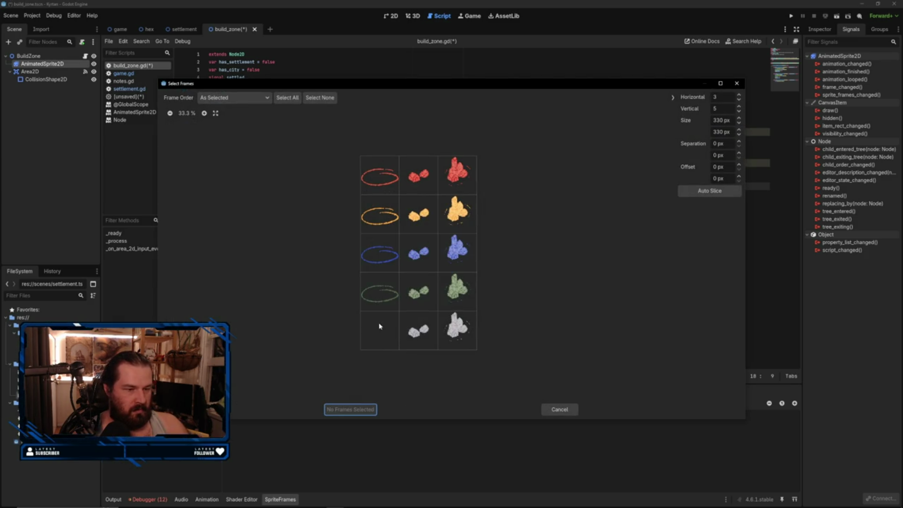
drag(380, 188, 387, 290)
click(349, 409)
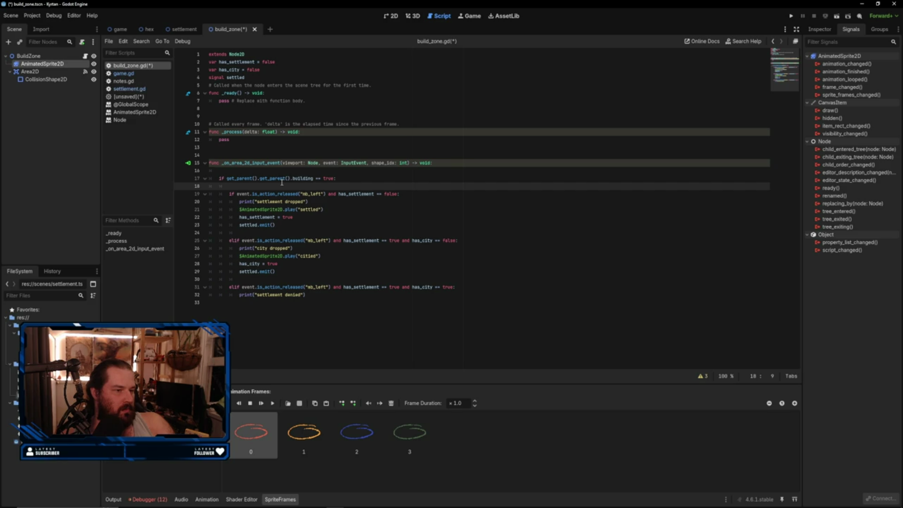
- Duplicate the play("settled") line onto line 18 as play("buildable"), then run the project
drag(324, 209, 239, 209)
key(ctrl+c)
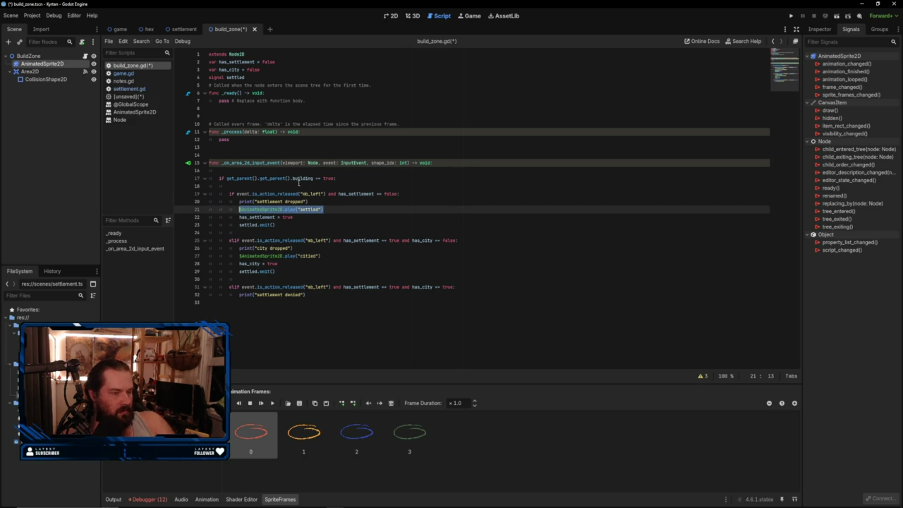
click(263, 188)
key(ctrl+v)
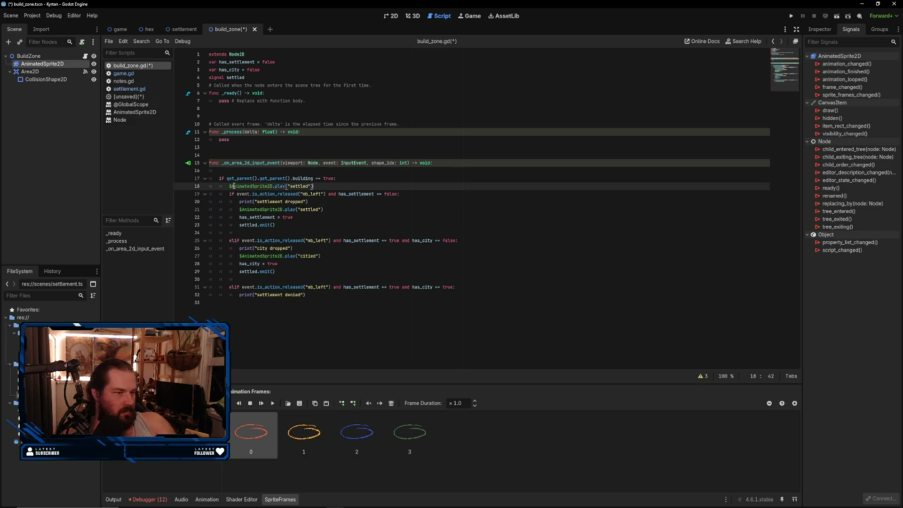
drag(307, 186, 289, 186)
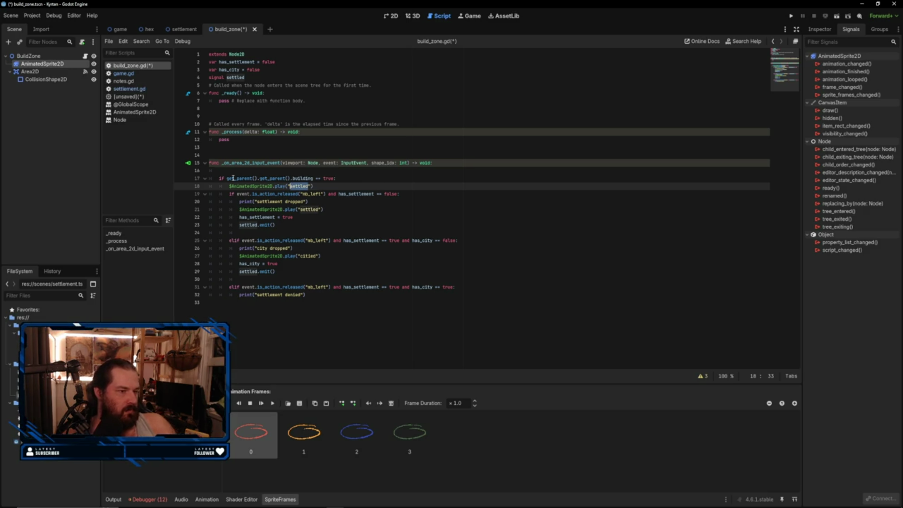
text(m)
key(BackSpace)
text(buildable)
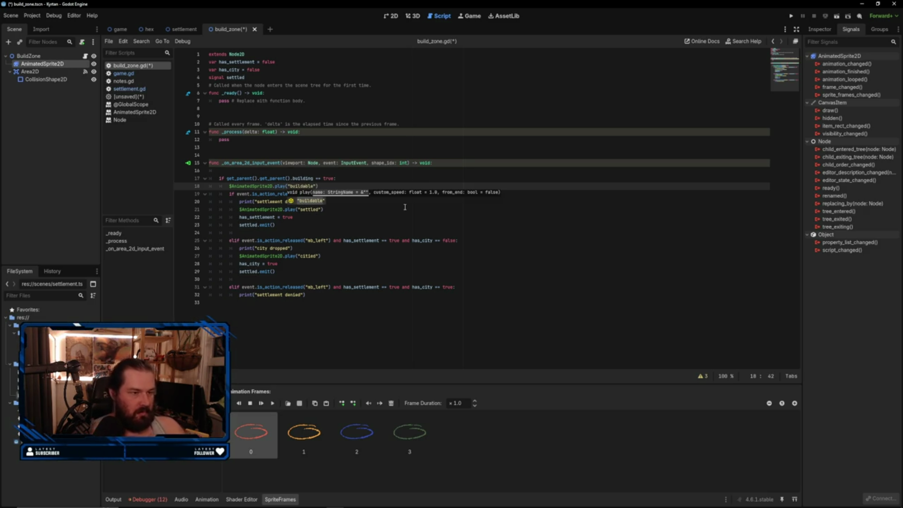
key(Escape)
key(Down)
key(Down)
key(Down)
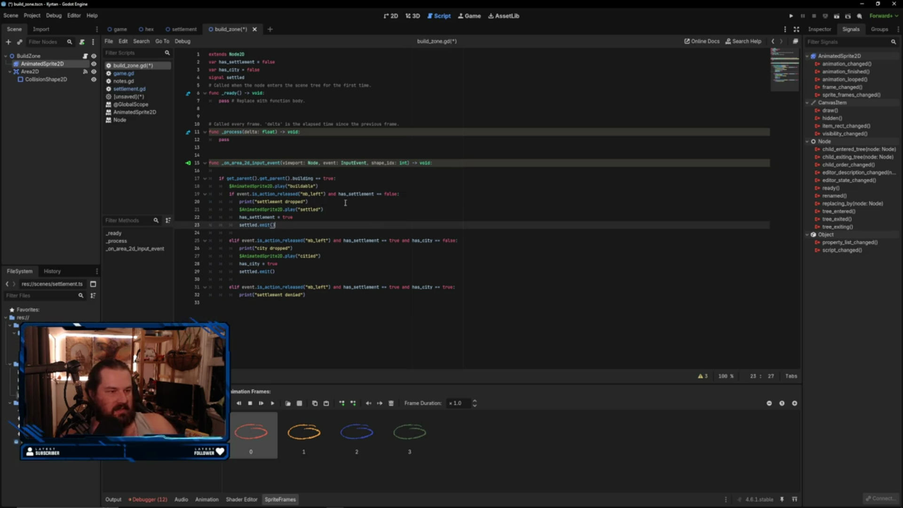
click(791, 16)
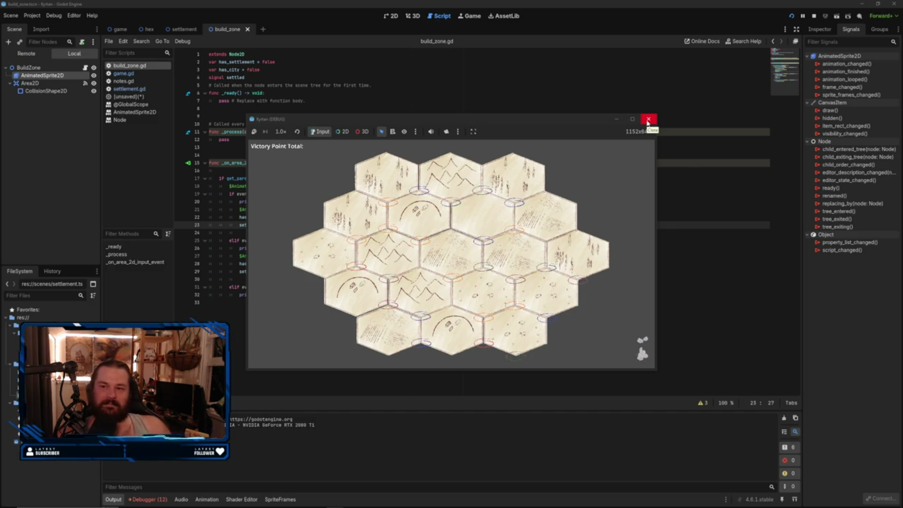
- Search the Steam store for 'doomsday derb', open Doomsday Derby, and watch its trailer enlarged
mouse_move(276, 505)
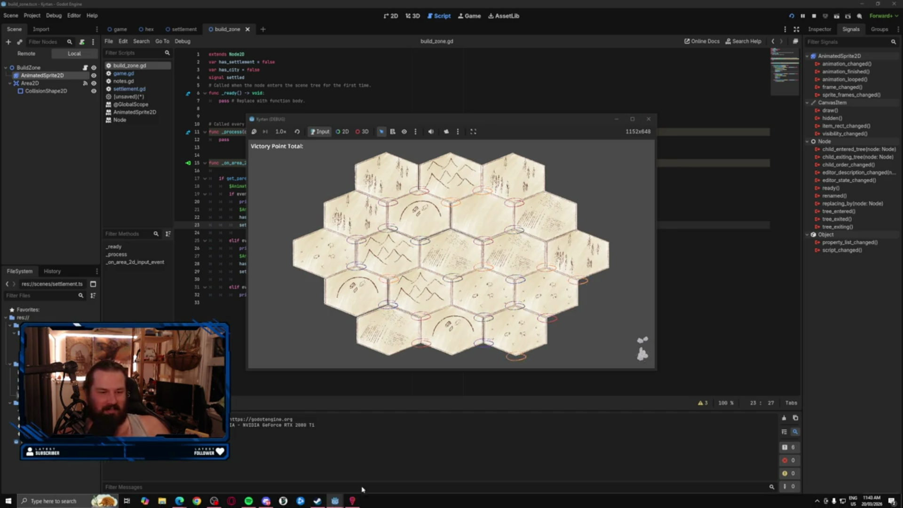
click(318, 501)
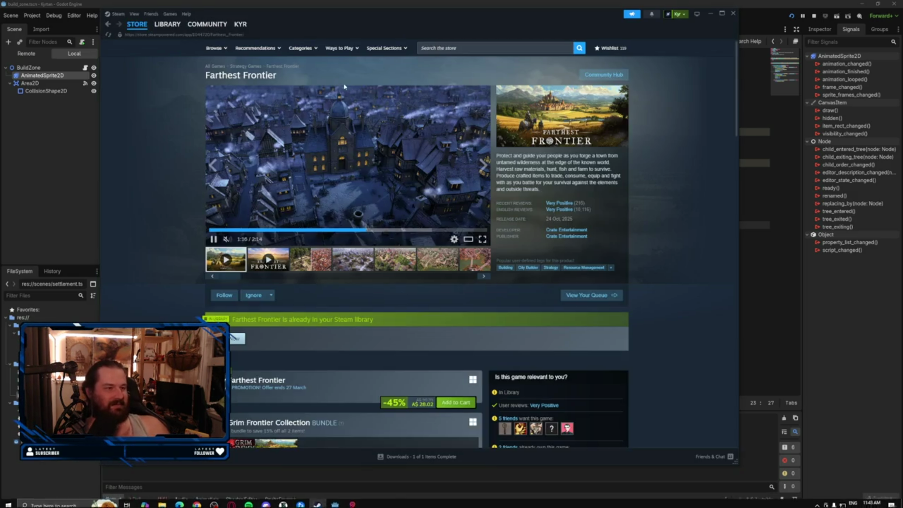
click(434, 49)
text(doomsday derb)
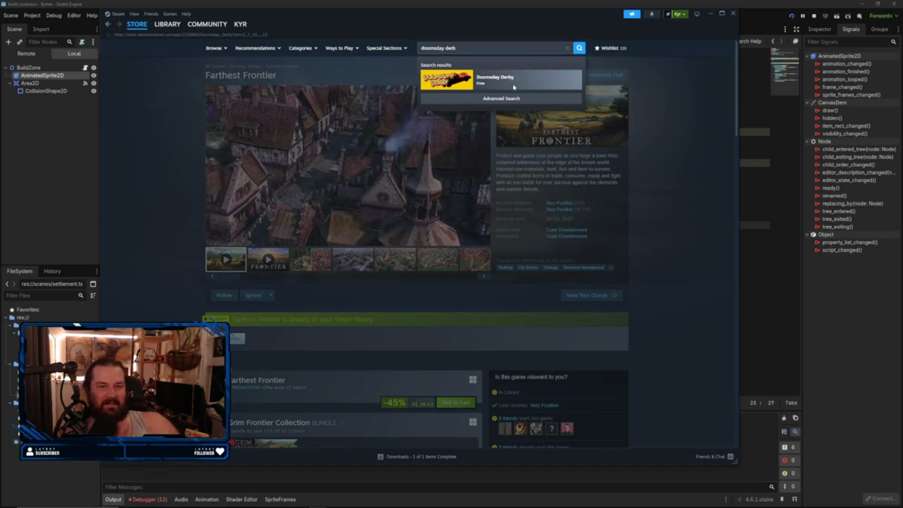
click(514, 87)
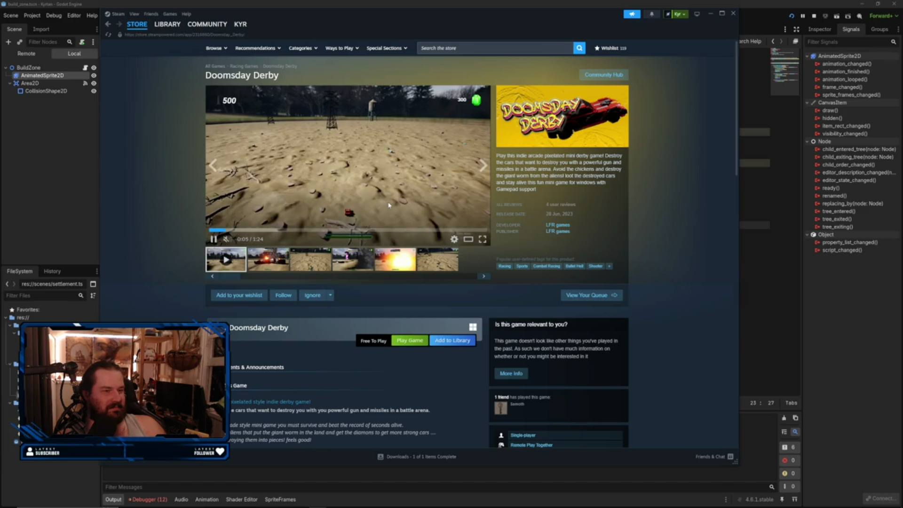
click(389, 205)
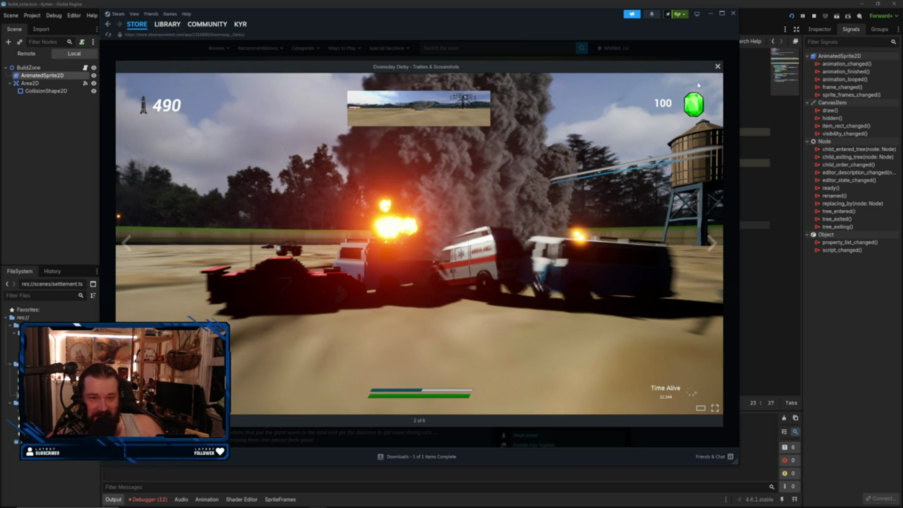
click(723, 71)
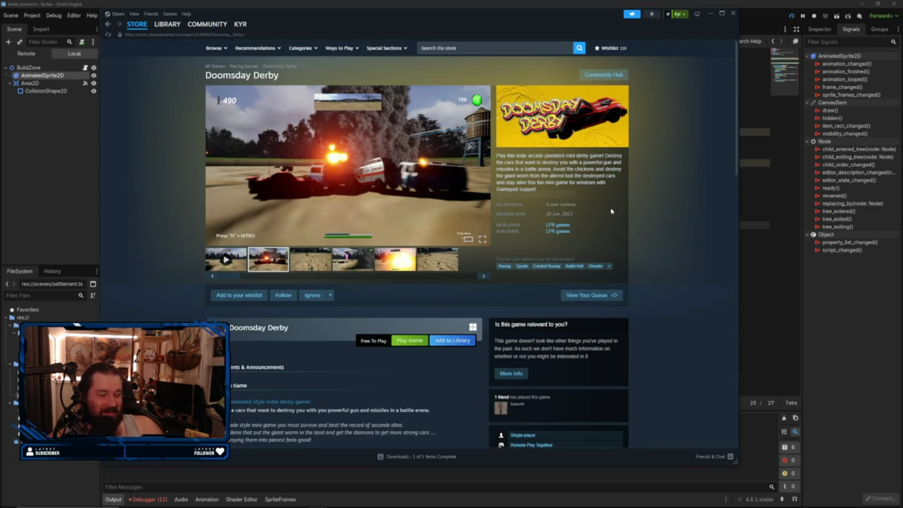
- Read through About This Game, then add Doomsday Derby to the wishlist
scroll(614, 214, down, 3)
scroll(614, 216, down, 2)
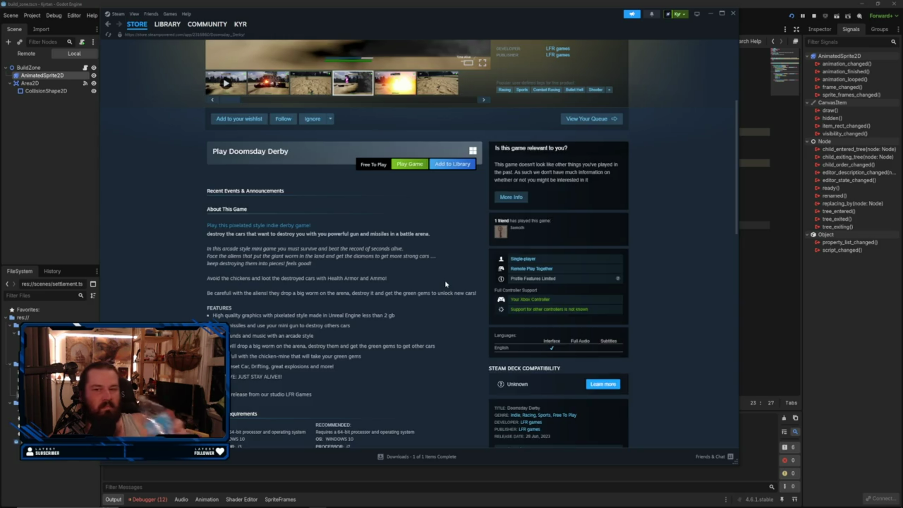
scroll(446, 284, up, 4)
click(239, 295)
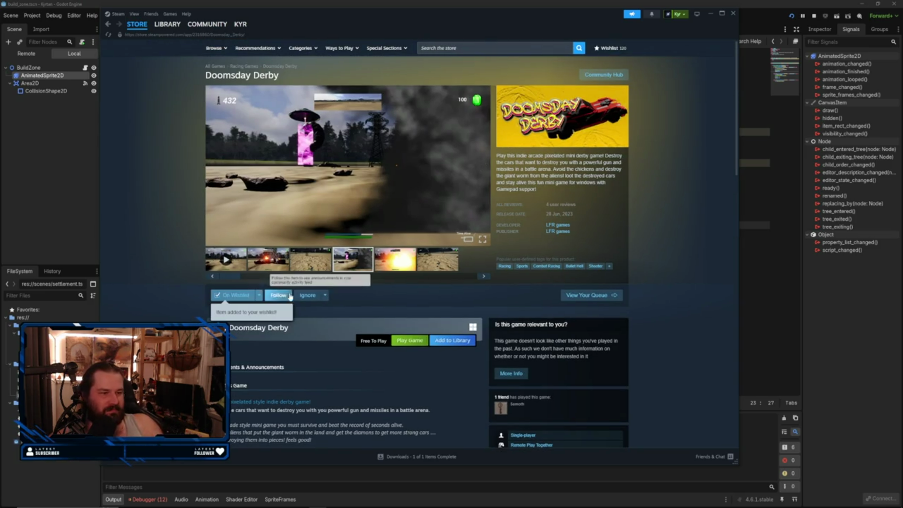
- Follow Doomsday Derby, step back through its screenshots, and seek ahead in the trailer
click(284, 295)
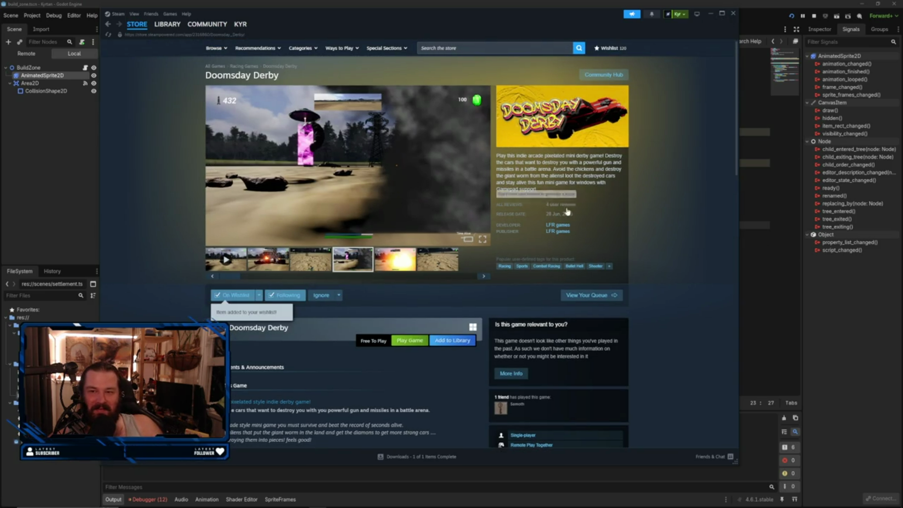
click(295, 267)
click(266, 263)
click(225, 259)
click(472, 229)
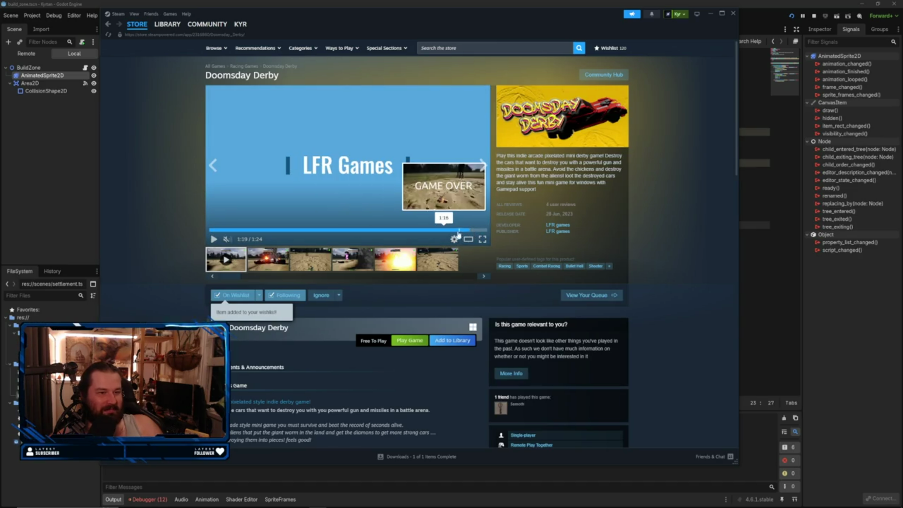
click(438, 230)
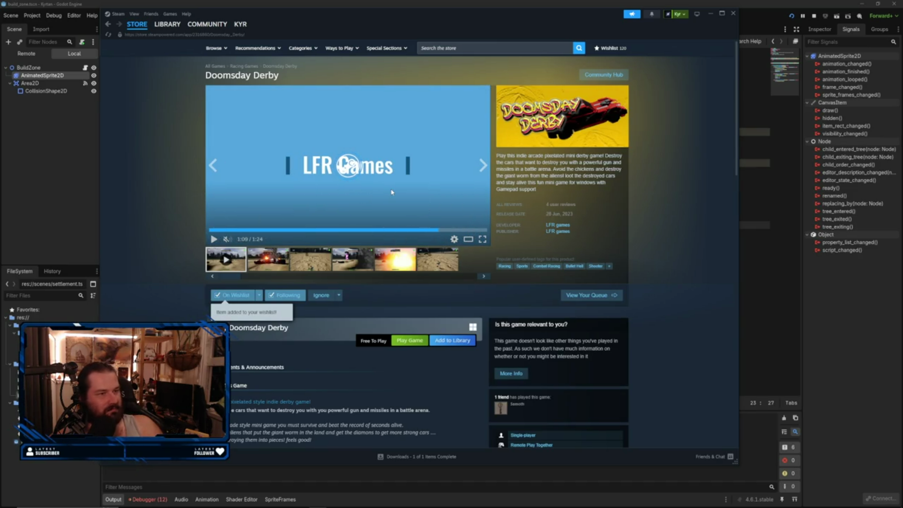
mouse_move(392, 506)
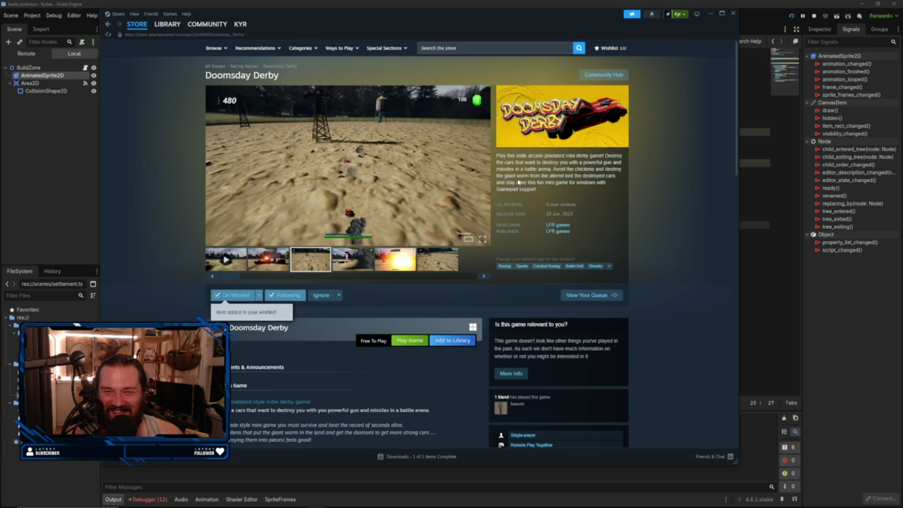
- Scroll further down the Doomsday Derby page, then switch back to the Godot editor
mouse_move(513, 209)
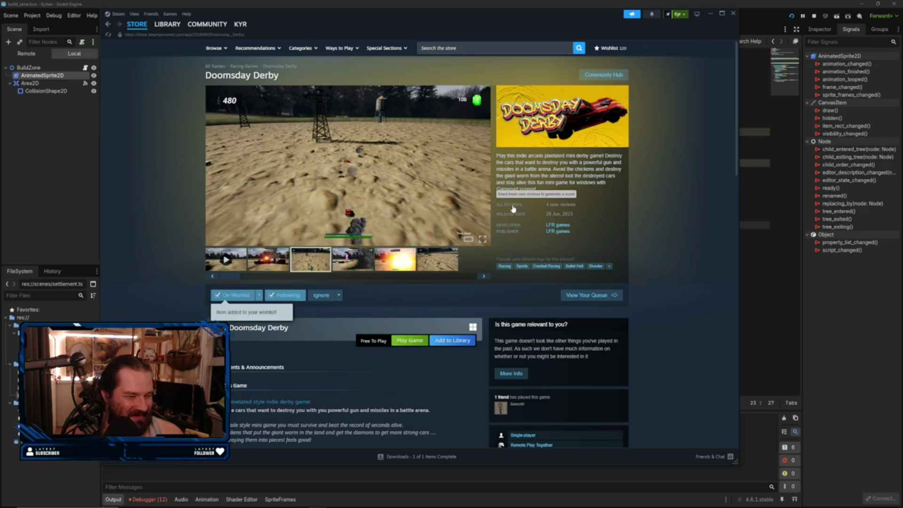
scroll(549, 324, down, 3)
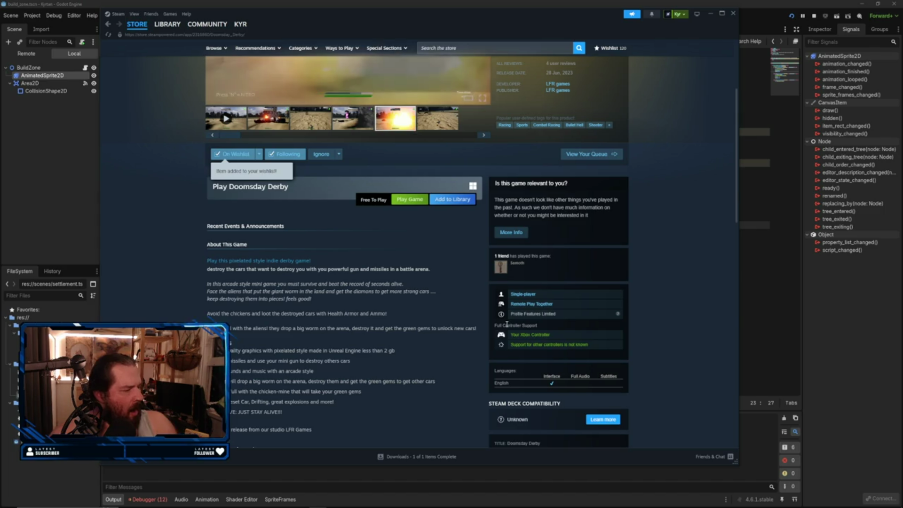
mouse_move(502, 267)
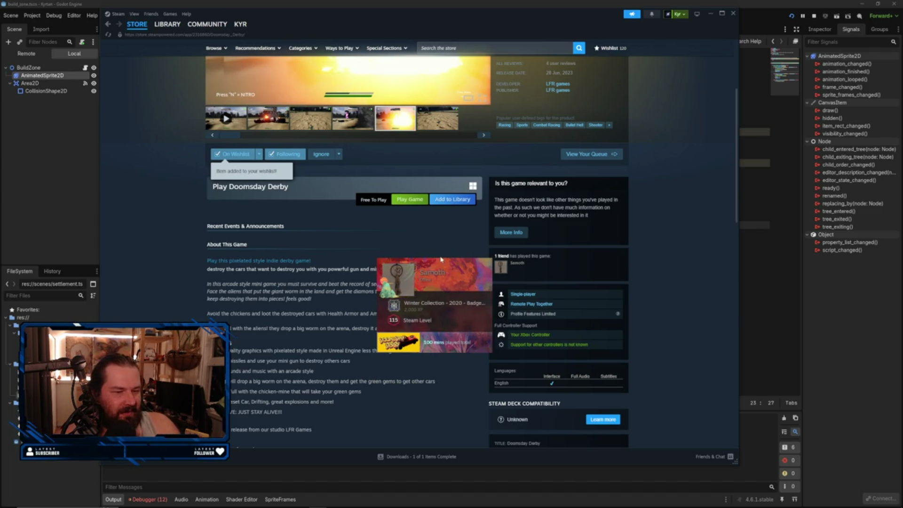
key(alt+Tab)
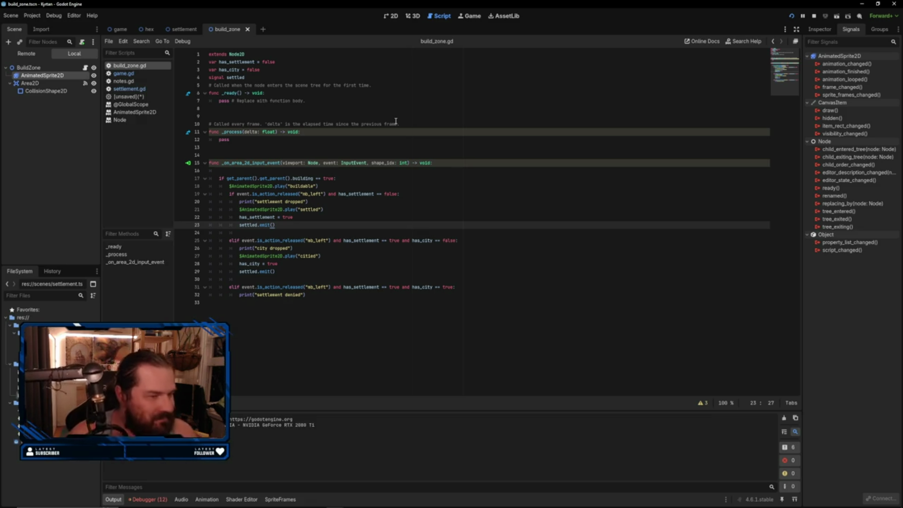
key(alt+Tab)
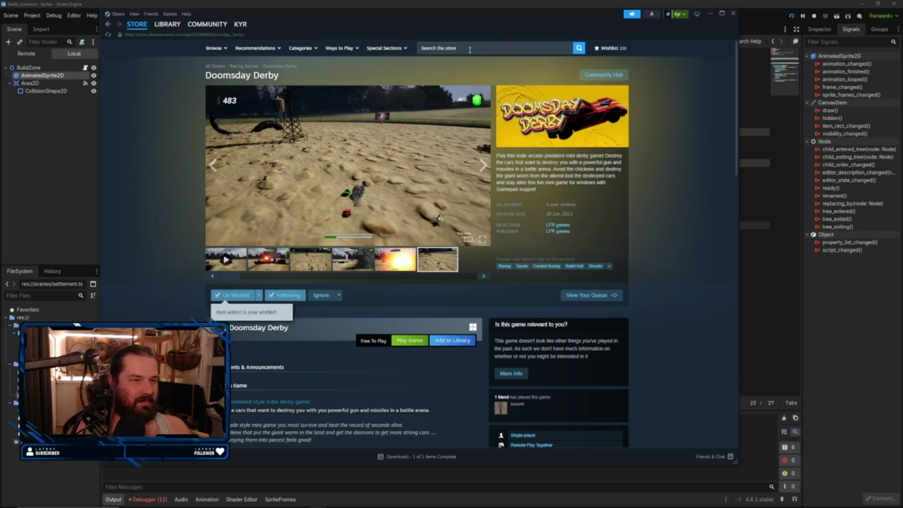
- Search 'abda redee', open Abda Redeemer: Space alien invasion, and view a screenshot and trailer
click(465, 49)
text(abda redee)
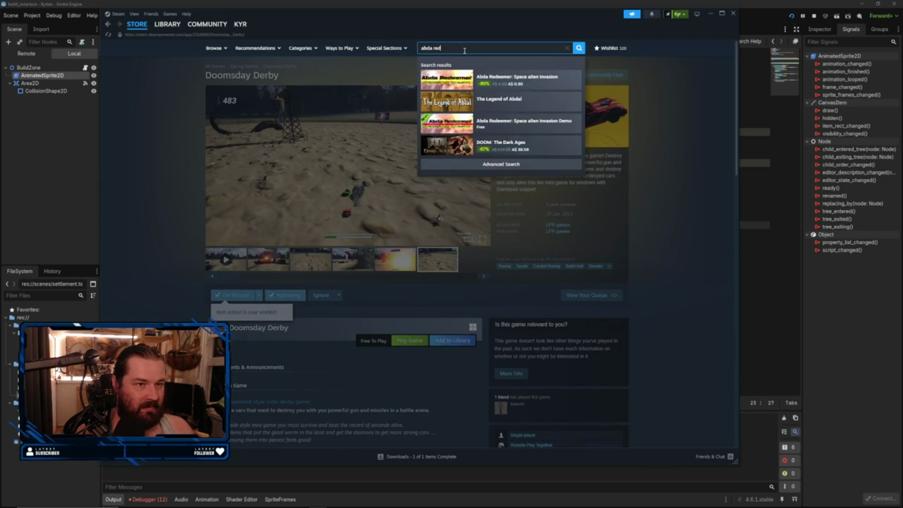
click(535, 74)
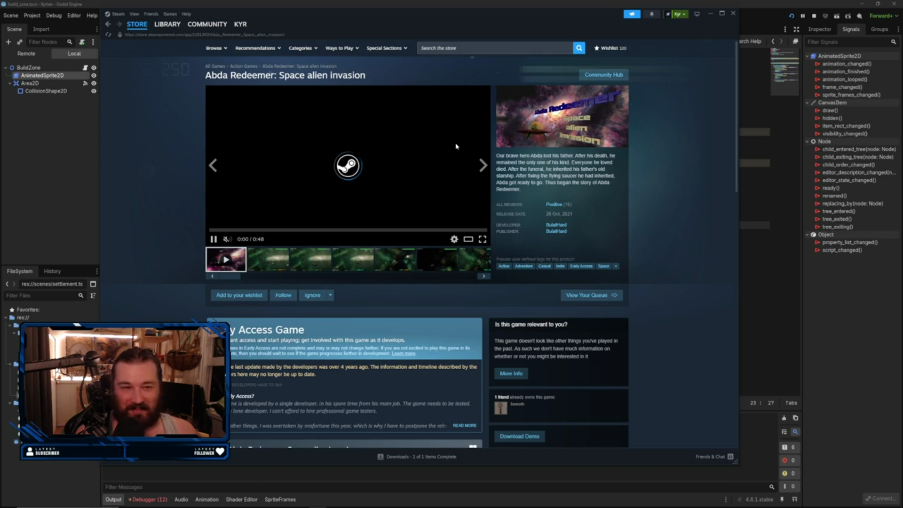
click(280, 265)
click(229, 263)
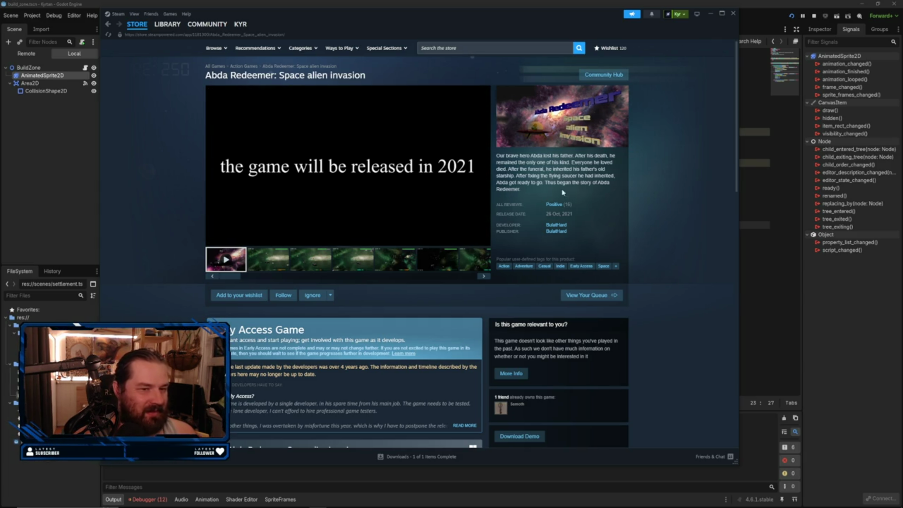
scroll(549, 218, down, 4)
scroll(549, 217, up, 2)
click(591, 177)
scroll(521, 170, up, 1)
scroll(521, 170, up, 1)
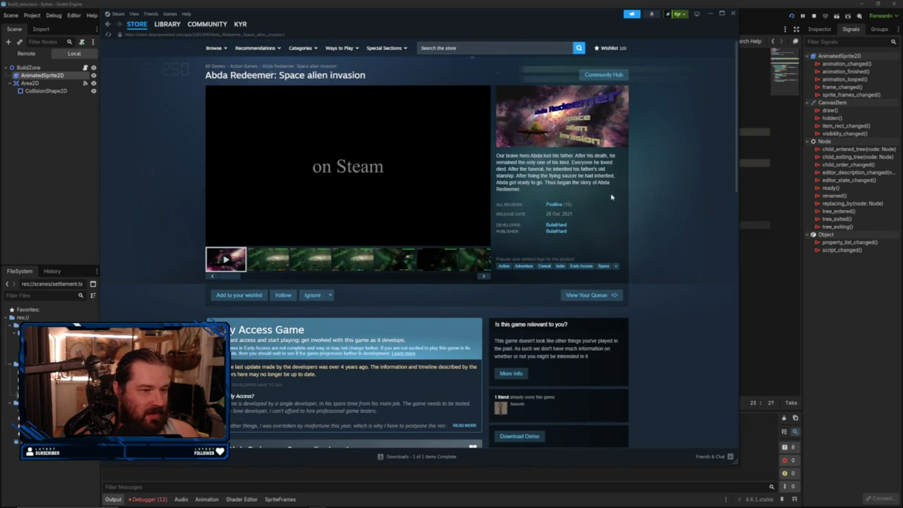
scroll(606, 197, down, 7)
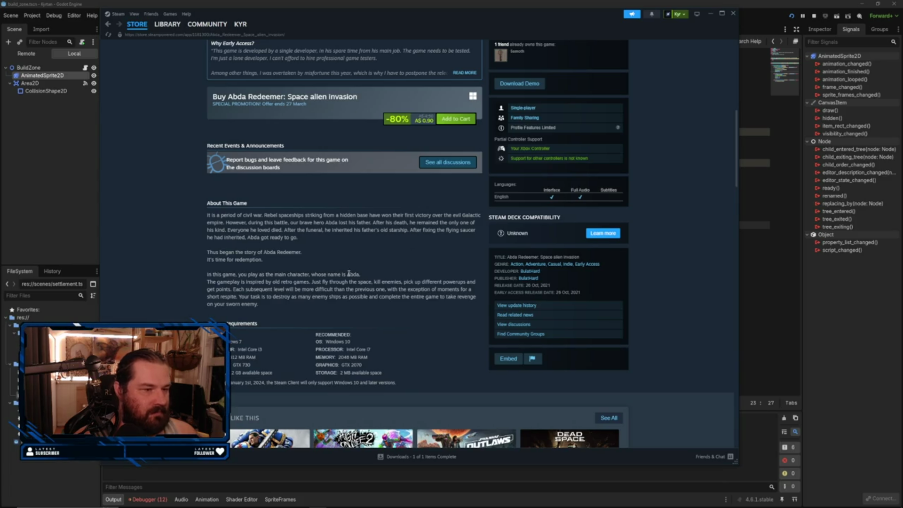
scroll(334, 278, down, 2)
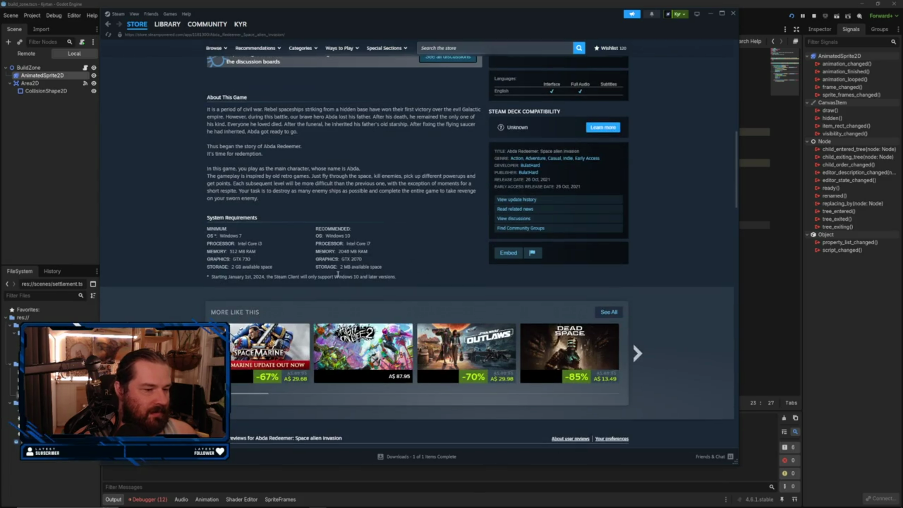
scroll(393, 275, up, 10)
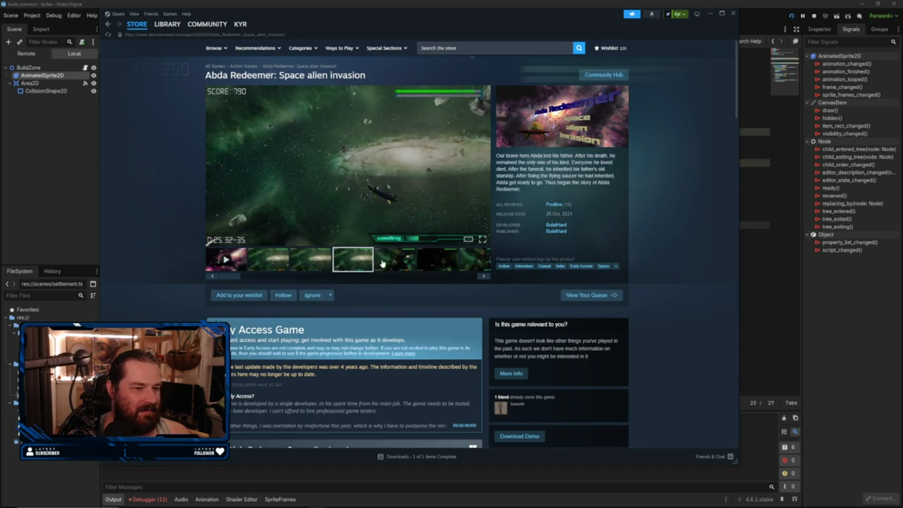
click(432, 262)
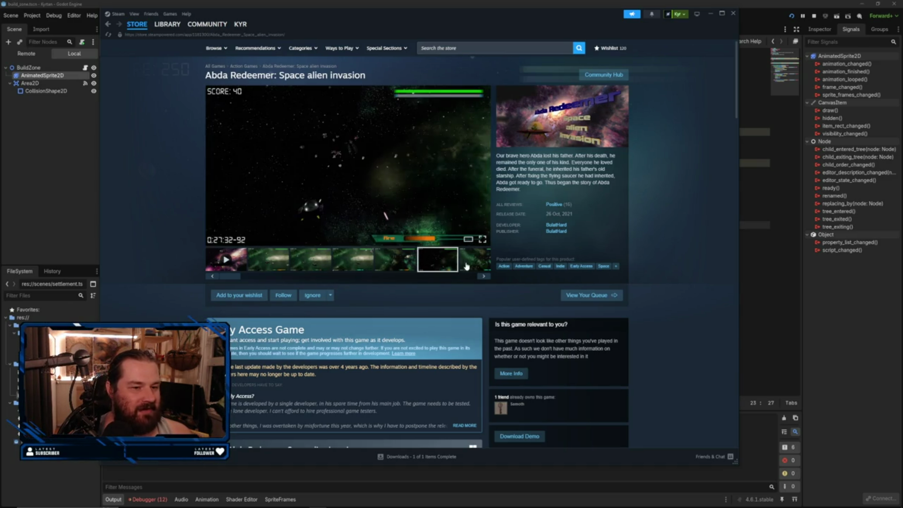
click(474, 265)
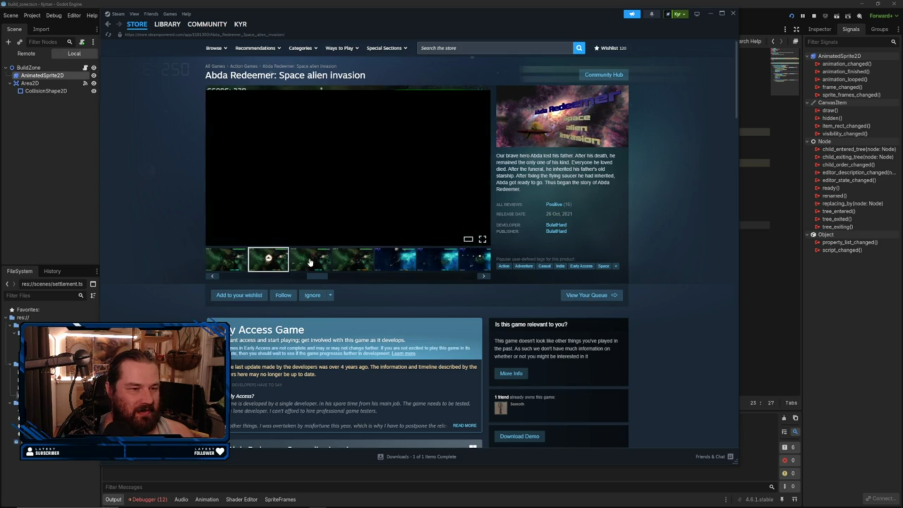
click(310, 262)
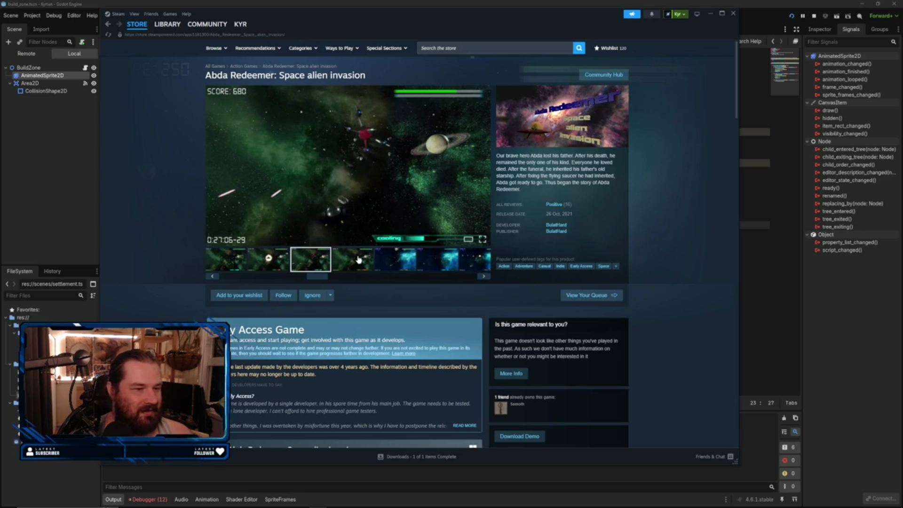
click(358, 262)
click(397, 266)
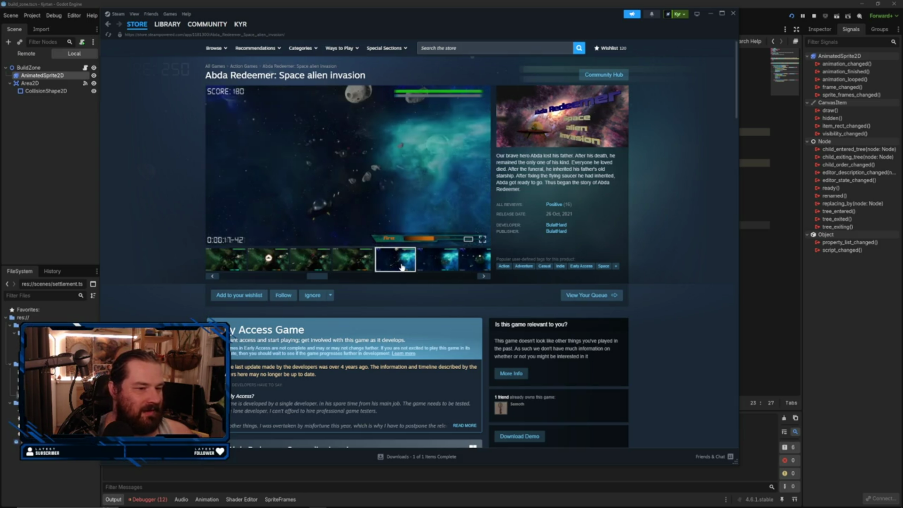
click(437, 263)
click(473, 263)
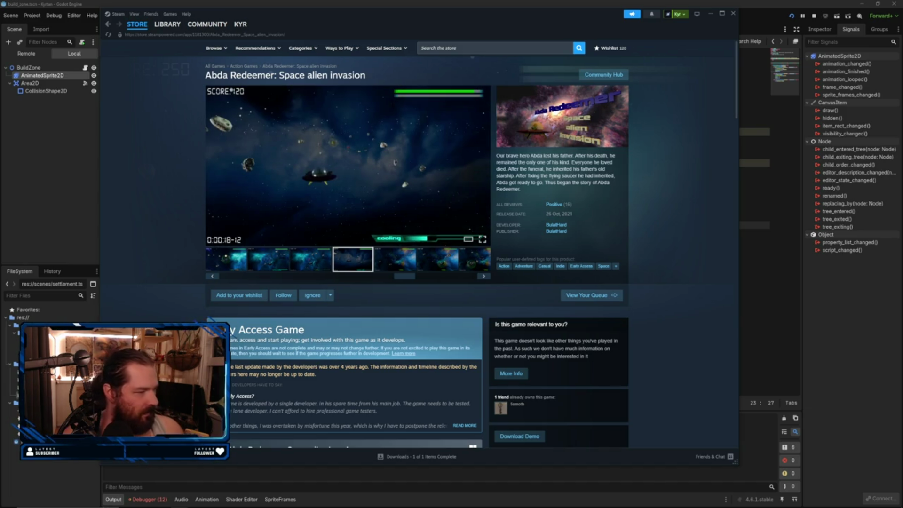
key(alt+Tab)
- Switch the Galaga results to Images and scroll through them
scroll(570, 313, down, 5)
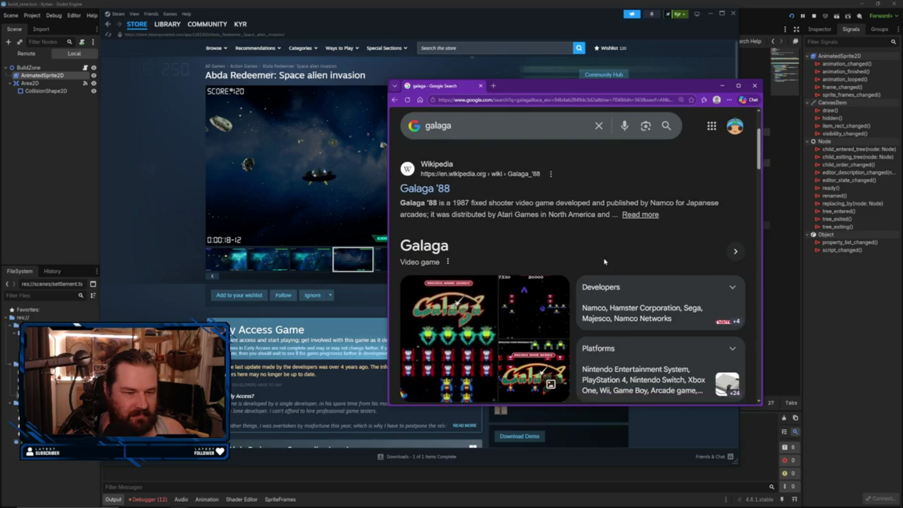
scroll(604, 261, up, 5)
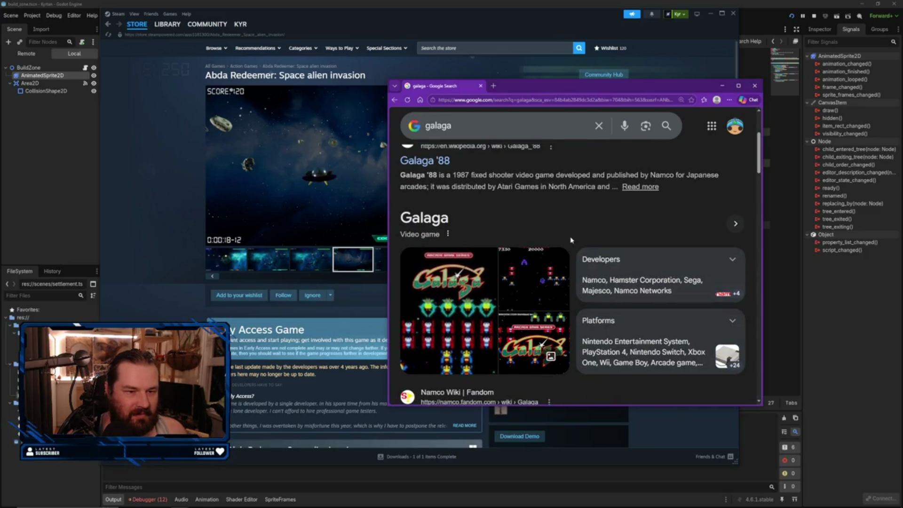
click(486, 169)
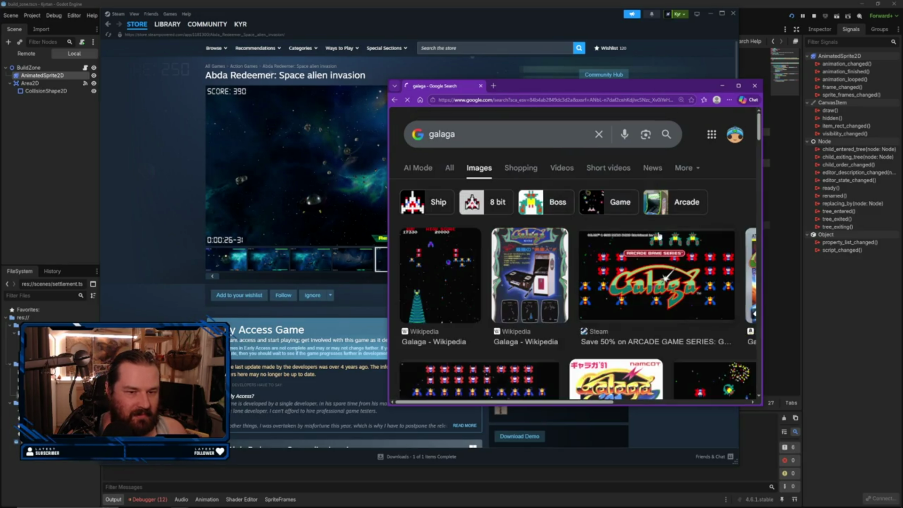
scroll(539, 264, down, 5)
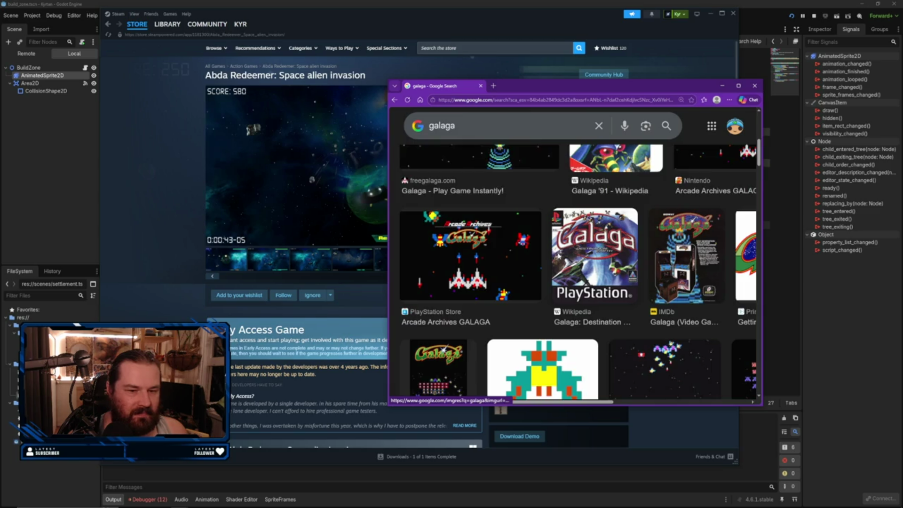
scroll(557, 256, down, 3)
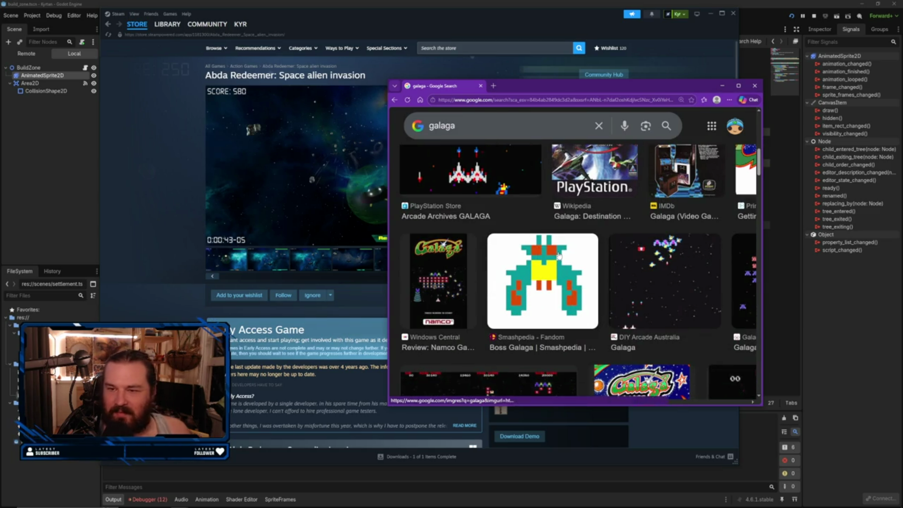
- Replace the query with 'zaXXON' and browse the Zaxxon image results
click(407, 132)
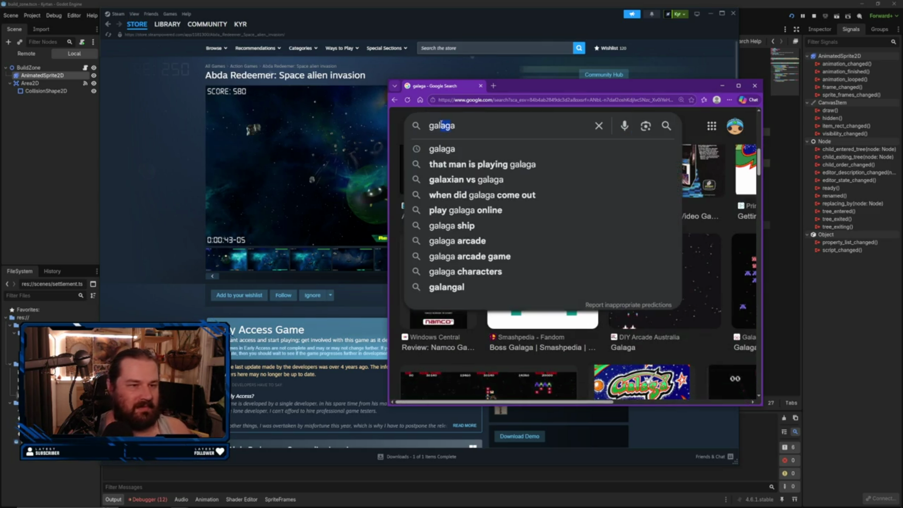
key(ctrl+a)
text(zaXXON)
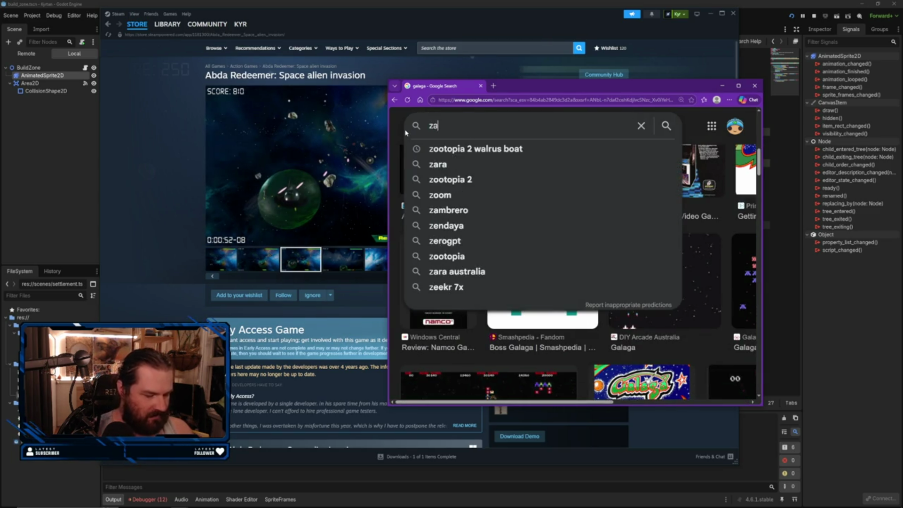
key(Return)
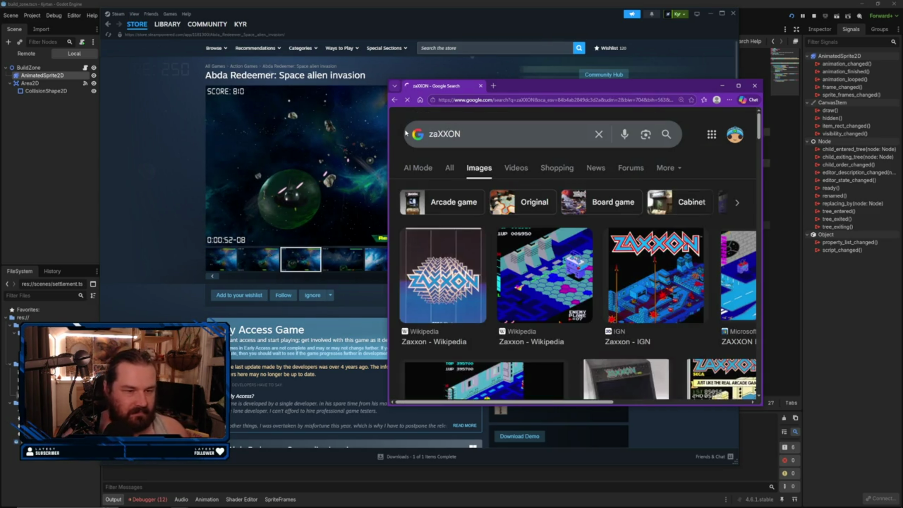
scroll(483, 169, down, 5)
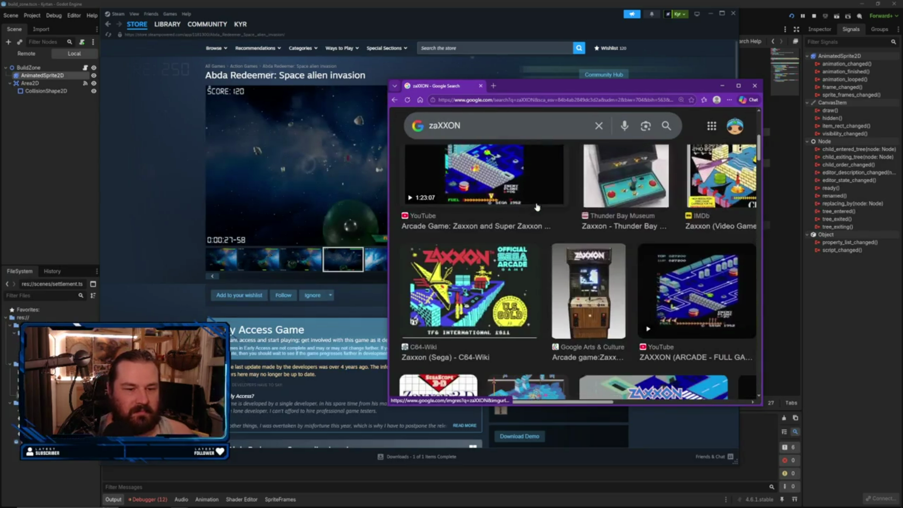
scroll(618, 225, down, 5)
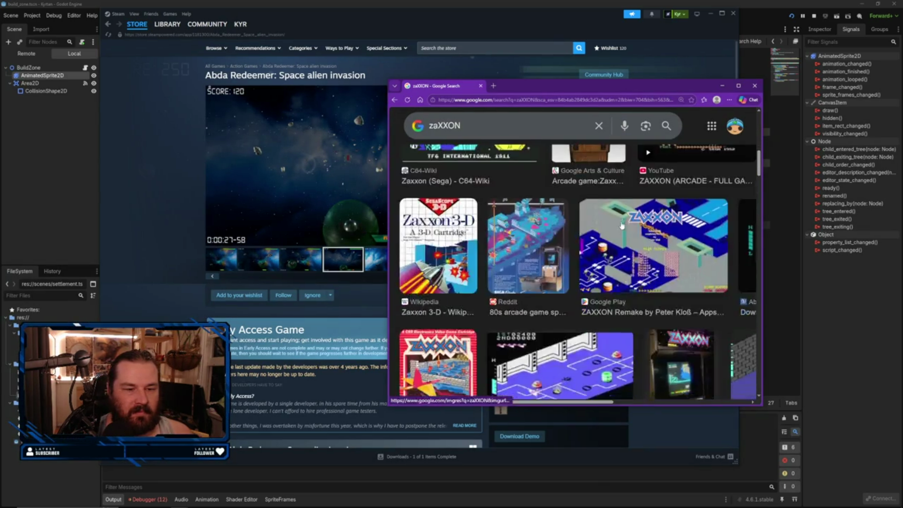
scroll(620, 223, down, 3)
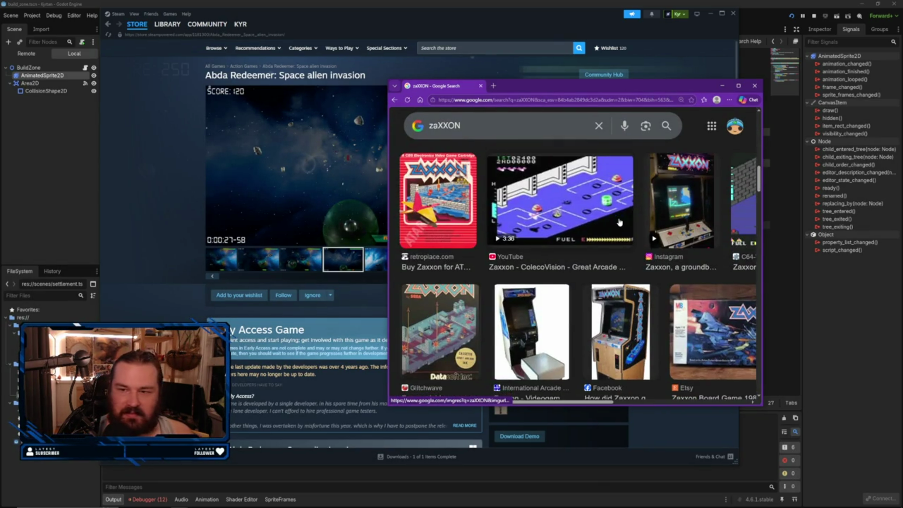
scroll(620, 222, up, 5)
scroll(630, 239, right, 2)
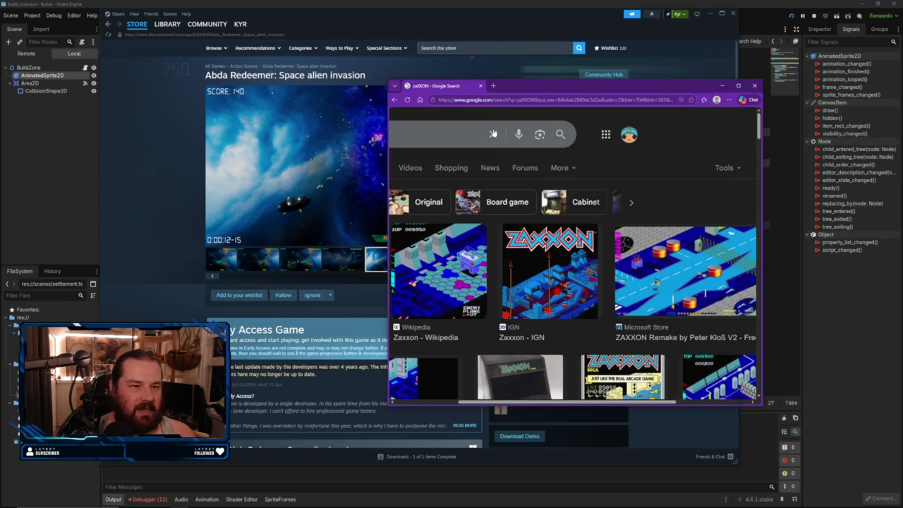
- Drag the search window aside, then close it
mouse_move(538, 85)
mouse_down()
mouse_move(553, 110)
mouse_move(634, 120)
mouse_move(617, 121)
mouse_up()
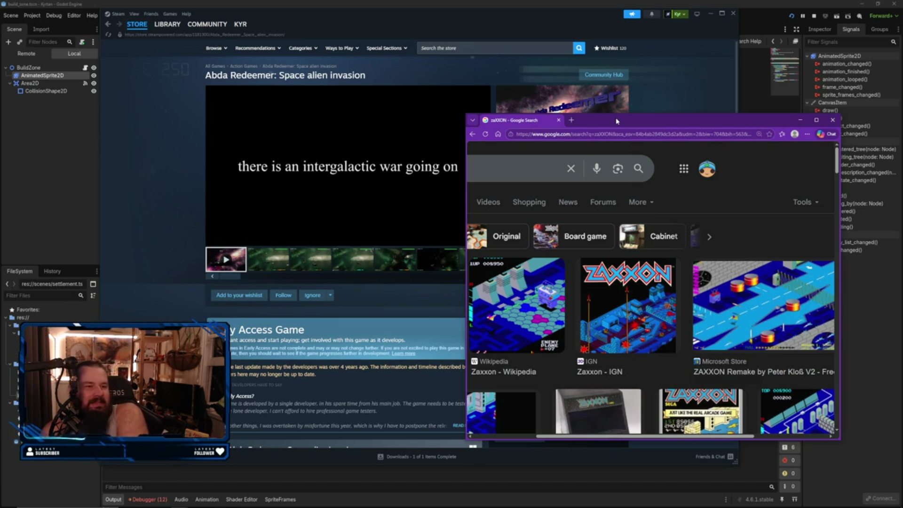
mouse_move(343, 165)
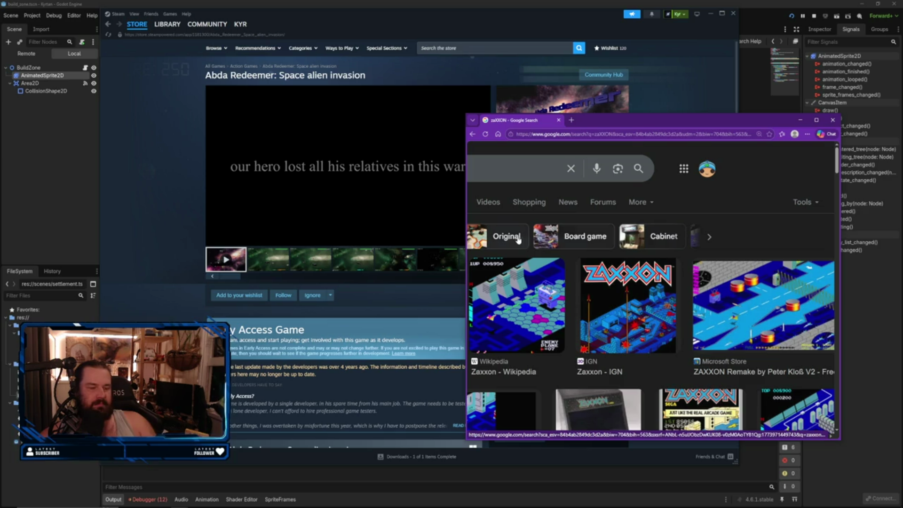
click(840, 124)
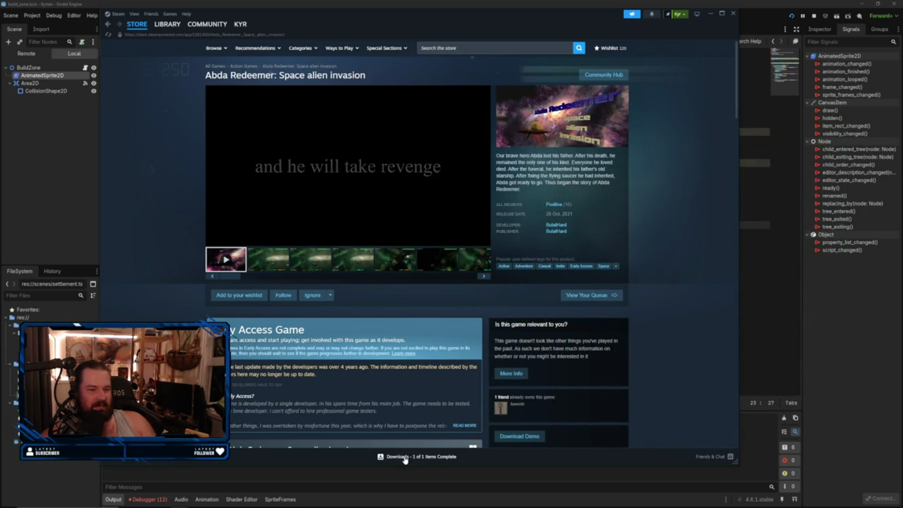
- Bring the Godot editor with build_zone.gd back to the front
click(787, 418)
click(447, 323)
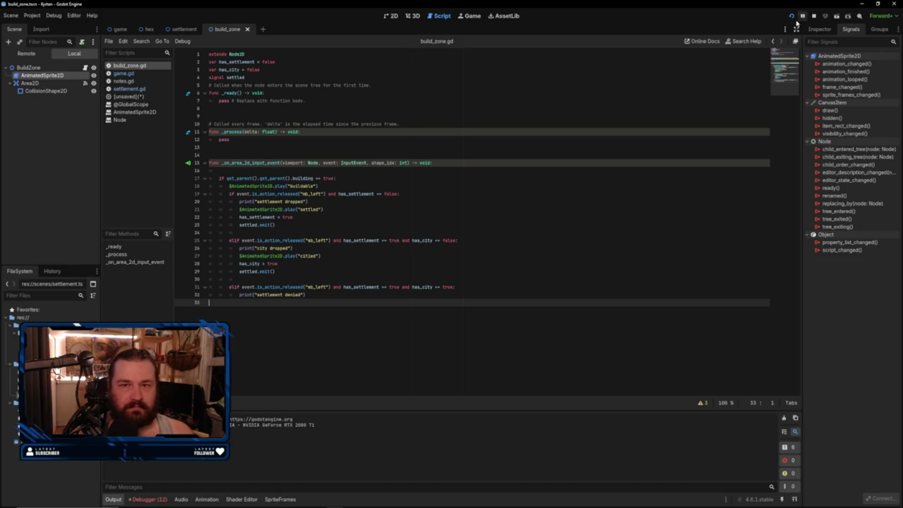
- Close the running Kyrtan (DEBUG) game window
mouse_move(264, 505)
mouse_move(332, 502)
click(371, 467)
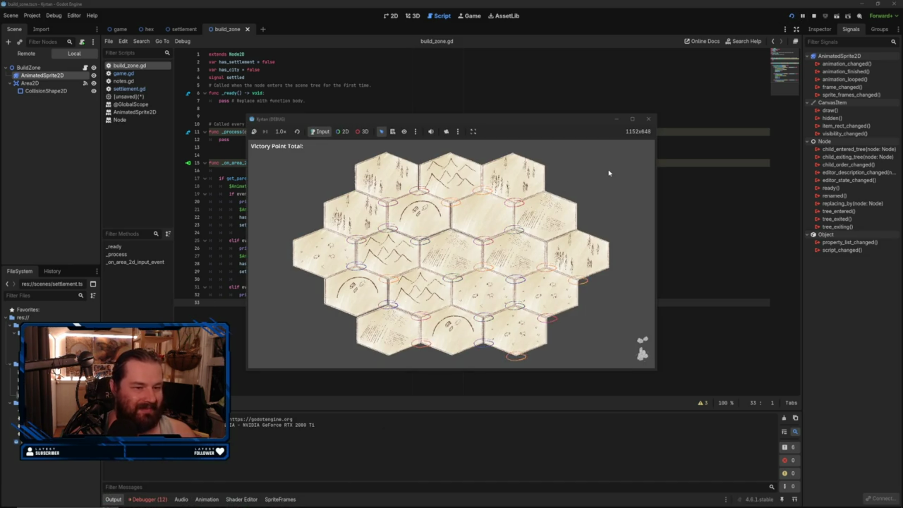
click(648, 119)
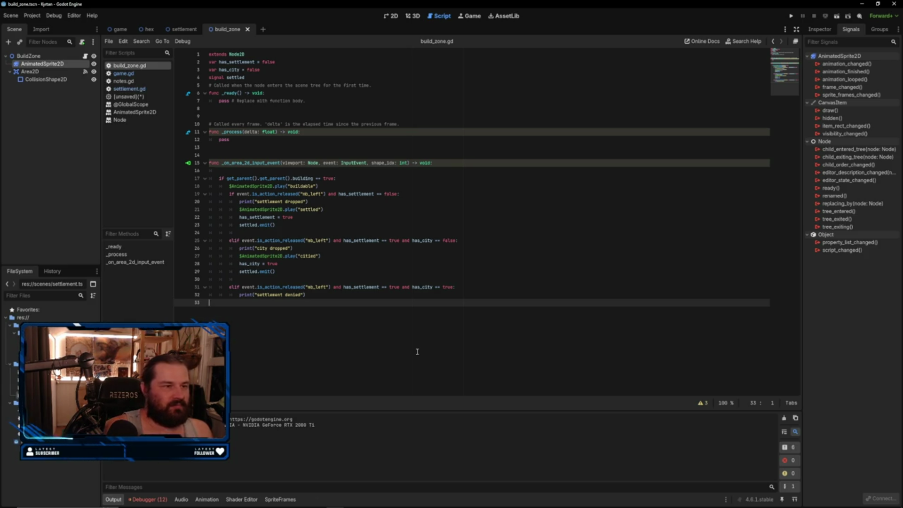
- Review settlement.gd, game.gd and build_zone.gd across scenes, then switch to the hex scene
click(130, 89)
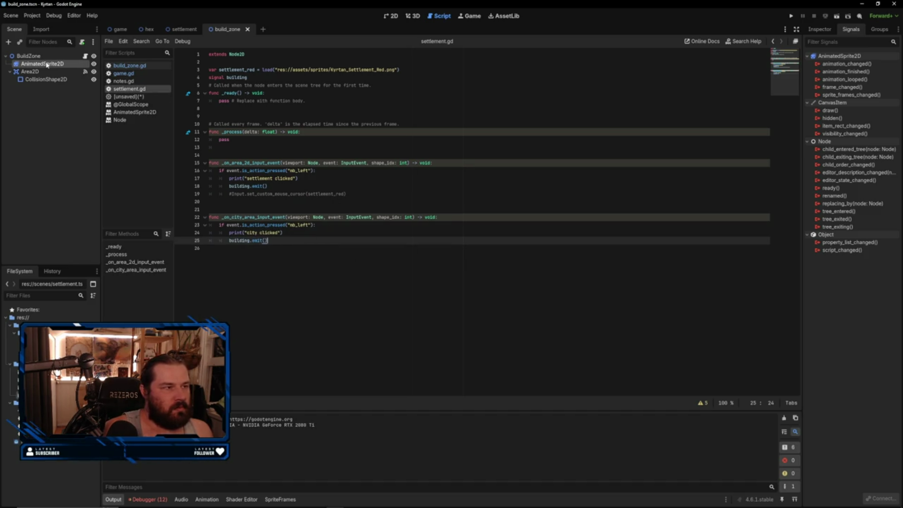
click(29, 56)
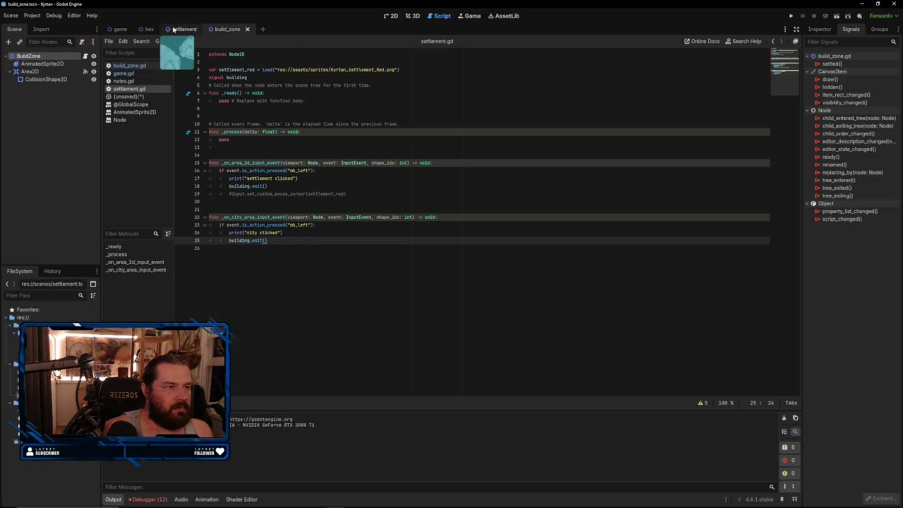
click(118, 30)
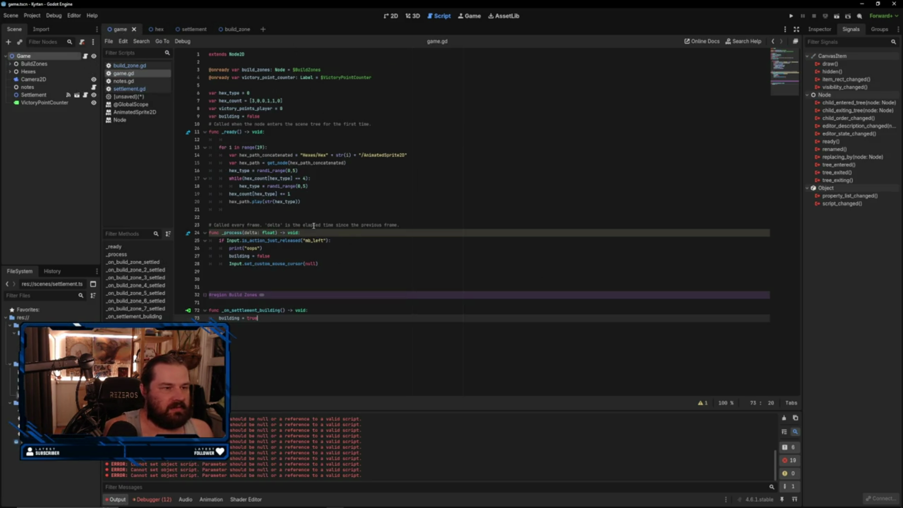
click(190, 29)
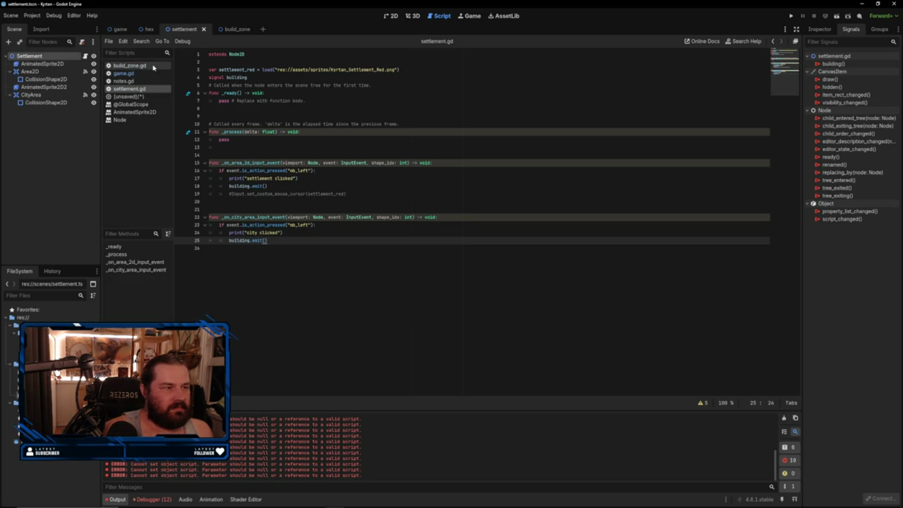
click(128, 65)
click(132, 73)
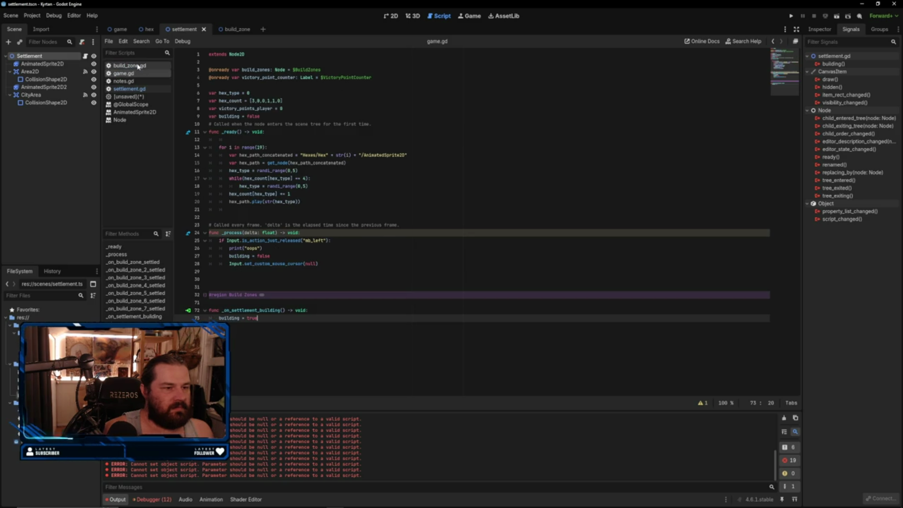
click(130, 65)
click(360, 225)
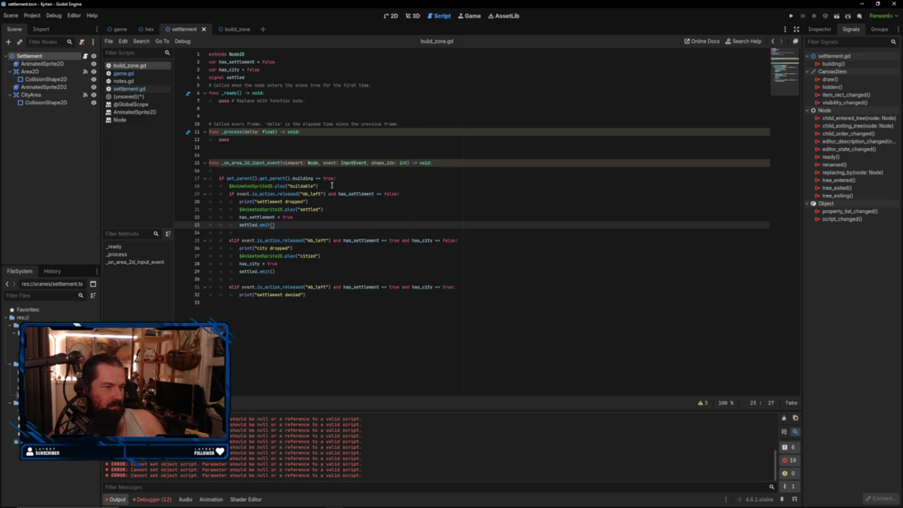
click(322, 186)
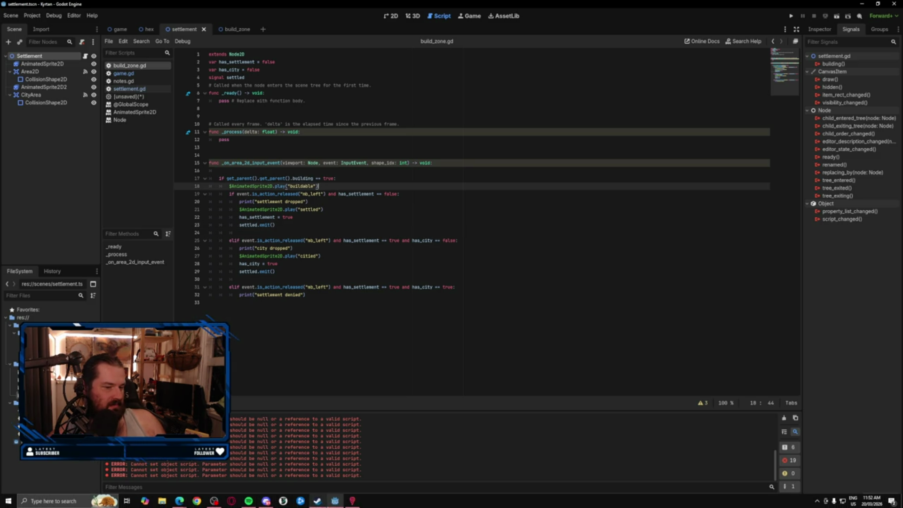
mouse_move(331, 505)
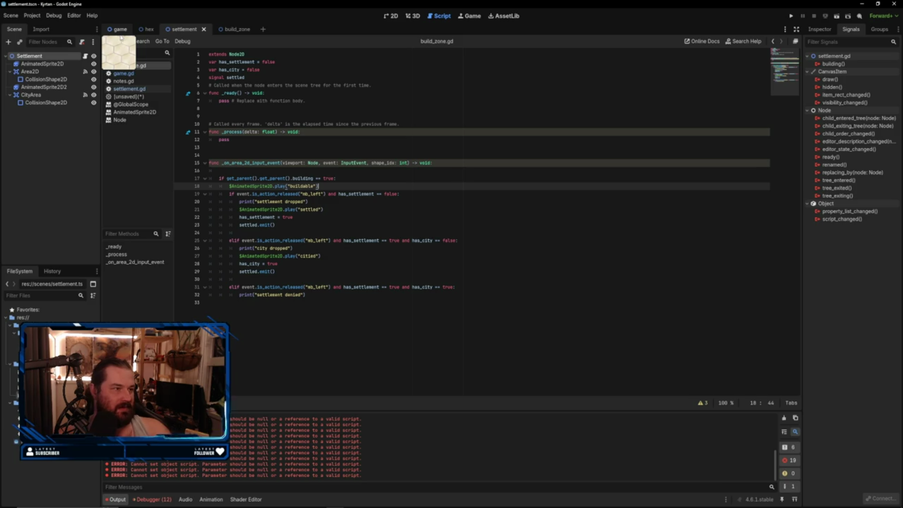
click(139, 31)
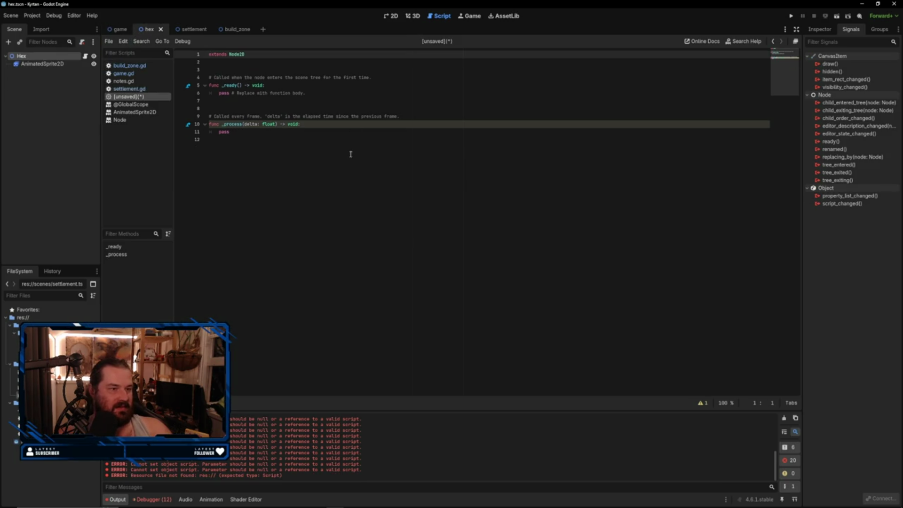
- Centre the hex tile in the 2D viewport and collapse the Hex node's transform properties
click(392, 16)
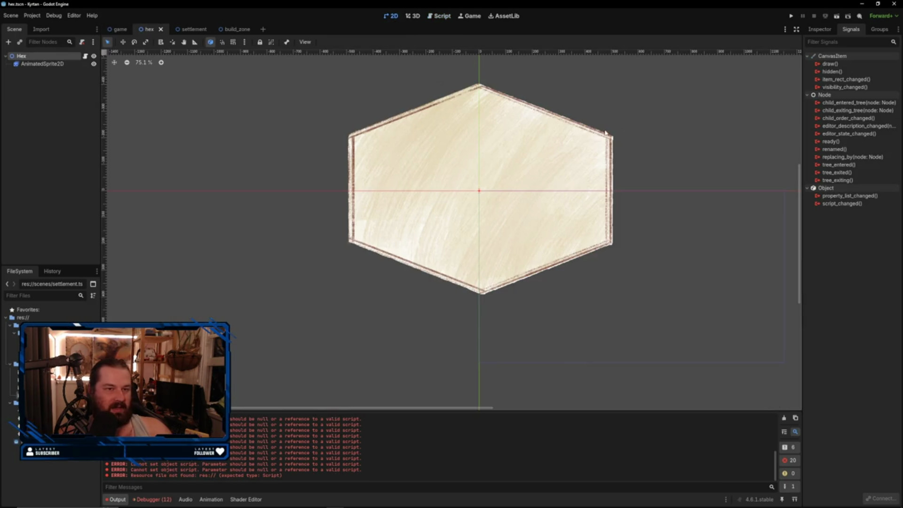
scroll(625, 182, up, 4)
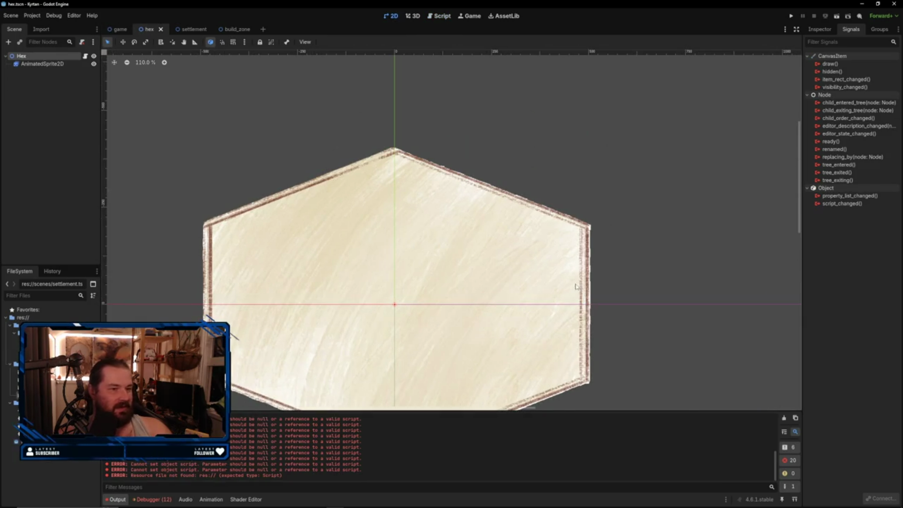
drag(576, 288, 598, 210)
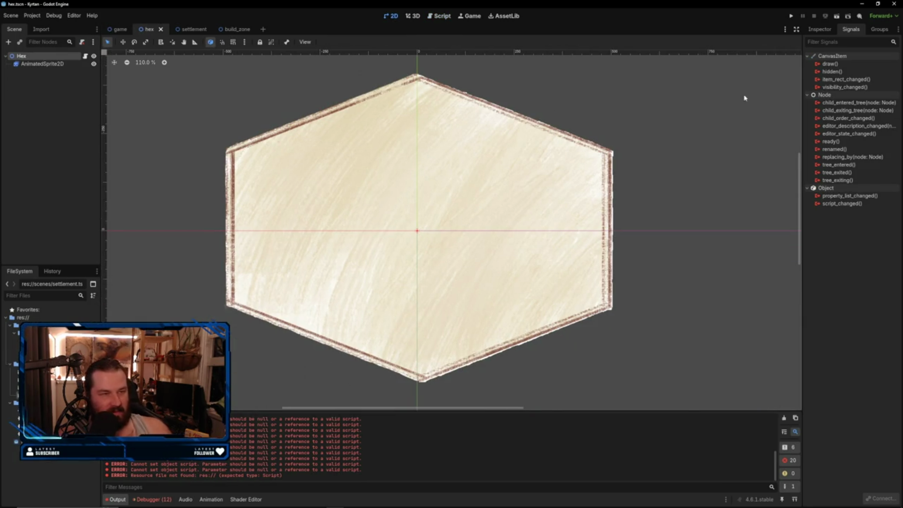
click(820, 30)
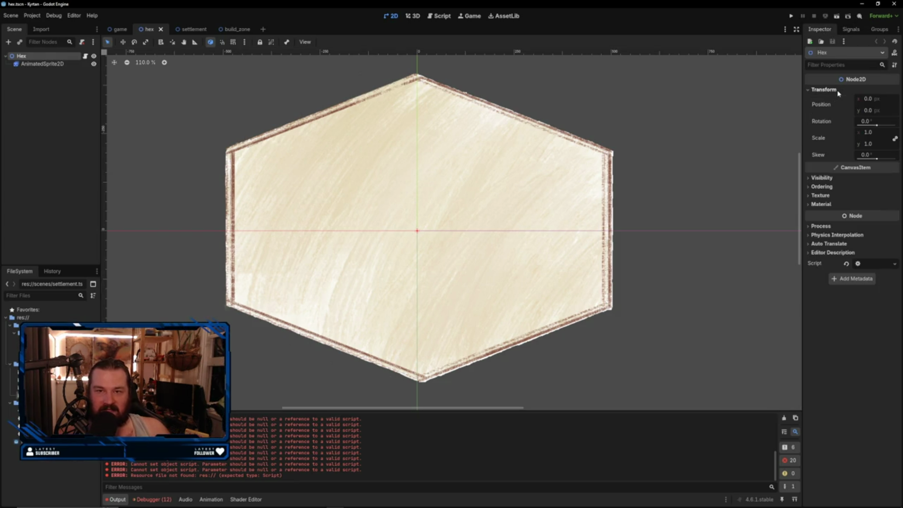
click(837, 90)
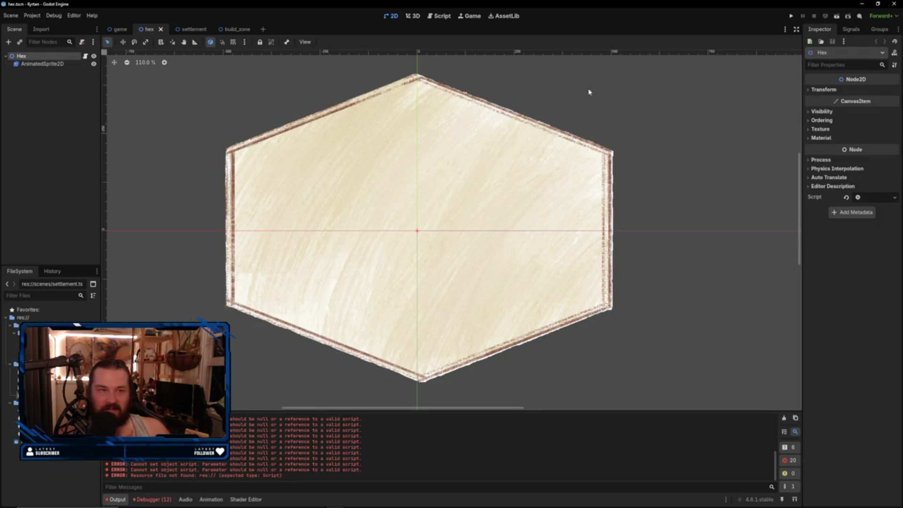
- Set the AnimatedSprite2D animation to 5, showing the sheep pasture terrain
click(30, 66)
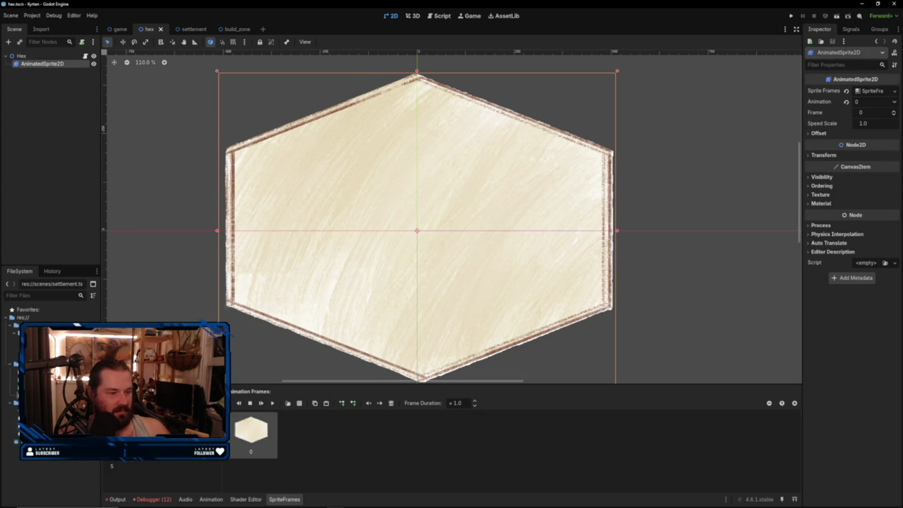
click(122, 424)
key(Down)
key(Down)
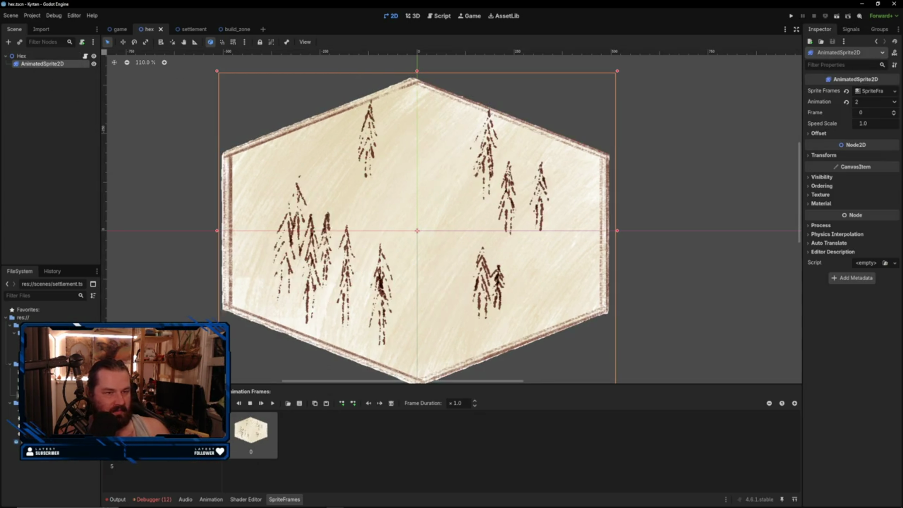
key(Down)
key(Down)
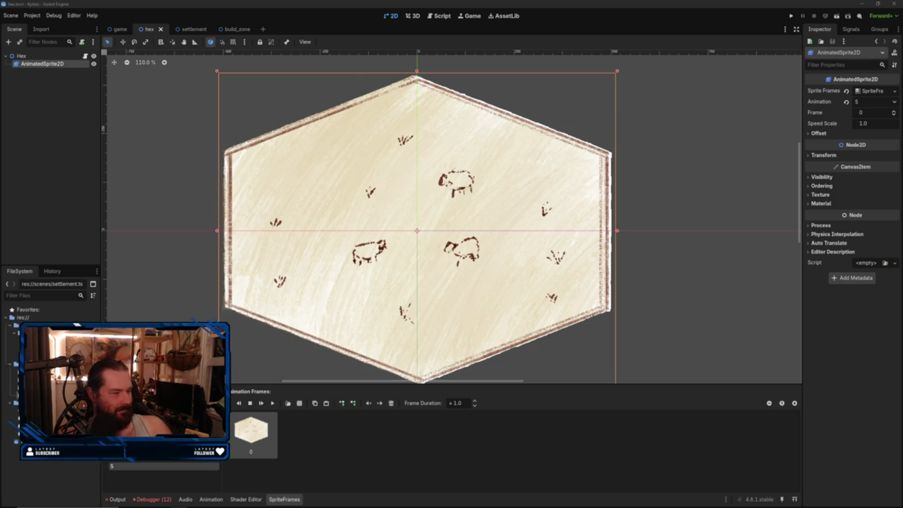
- Close the civdle search results window and bring the Steam store forward
key(alt+Tab)
scroll(701, 223, down, 1)
scroll(702, 223, down, 5)
click(857, 97)
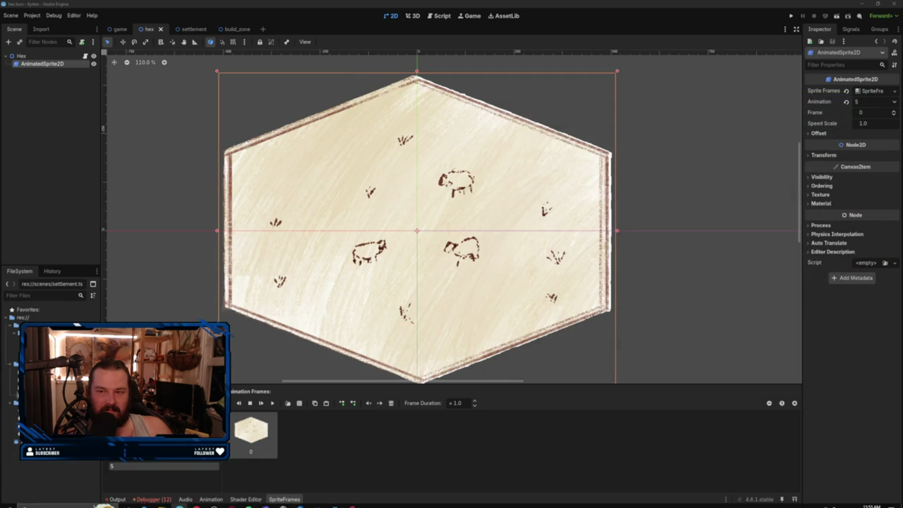
mouse_move(459, 506)
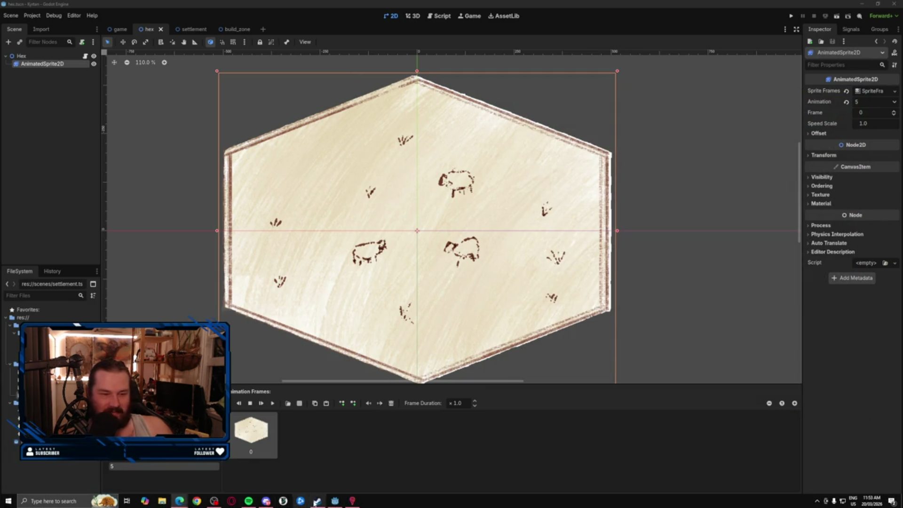
click(314, 501)
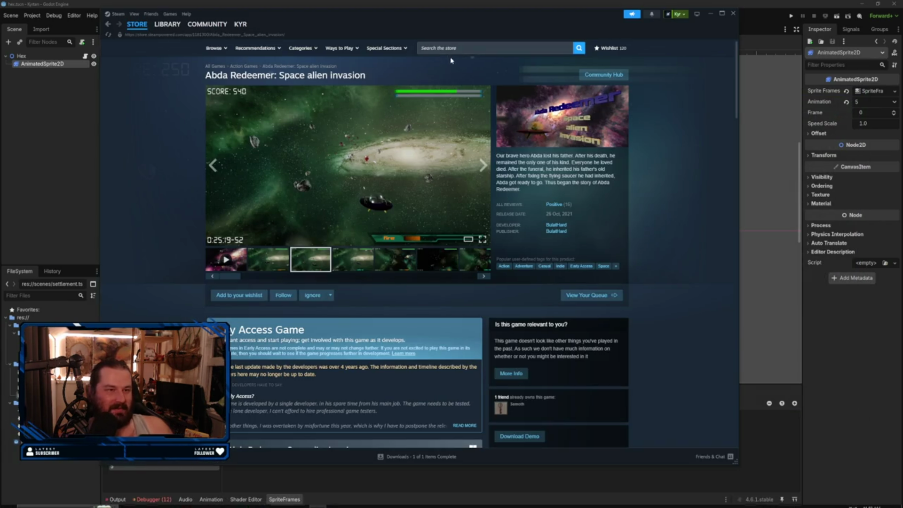
- Search the Steam store for 'cat' and open the Catan Universe store page
click(454, 47)
text(c)
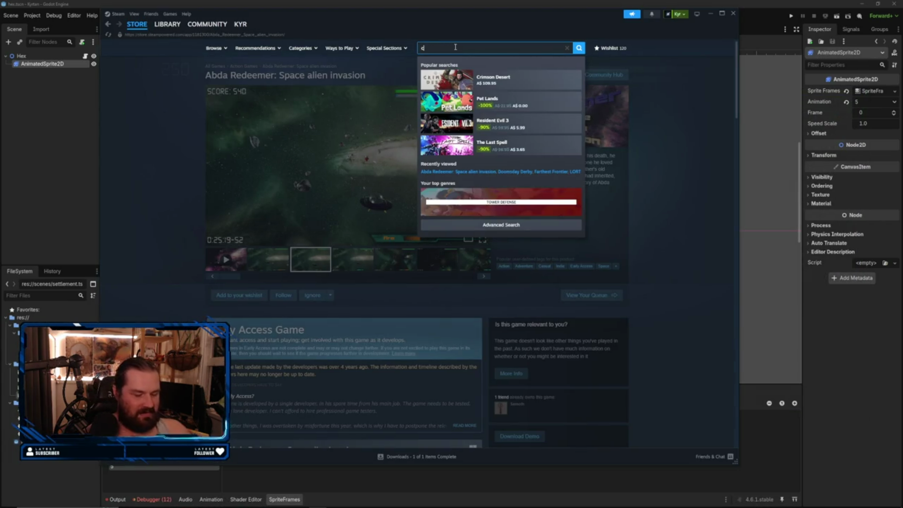
text(atan)
key(Return)
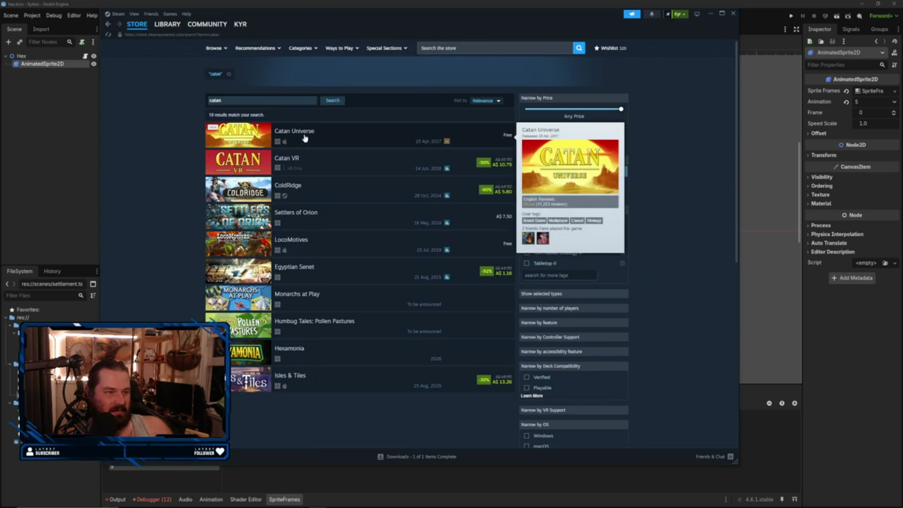
click(301, 137)
- Browse Catan Universe's hex board screenshots enlarged, then go to the Steam library
click(318, 257)
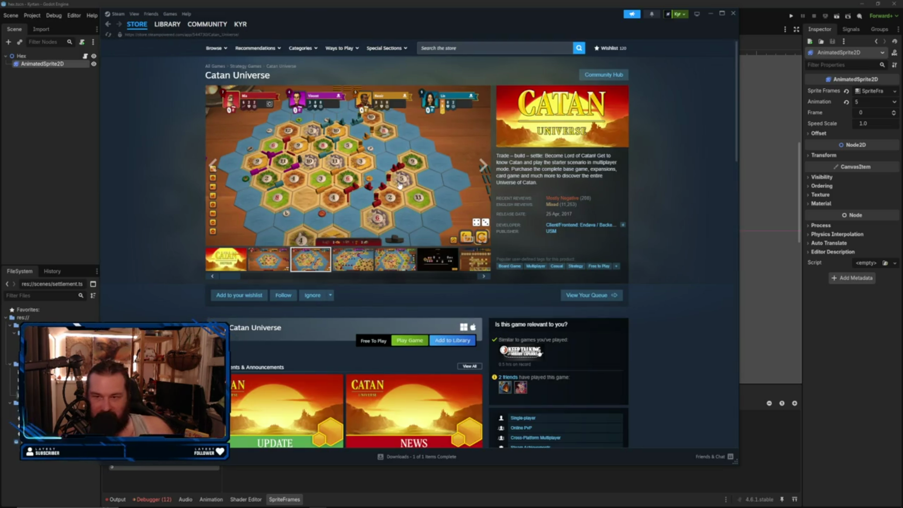
click(268, 258)
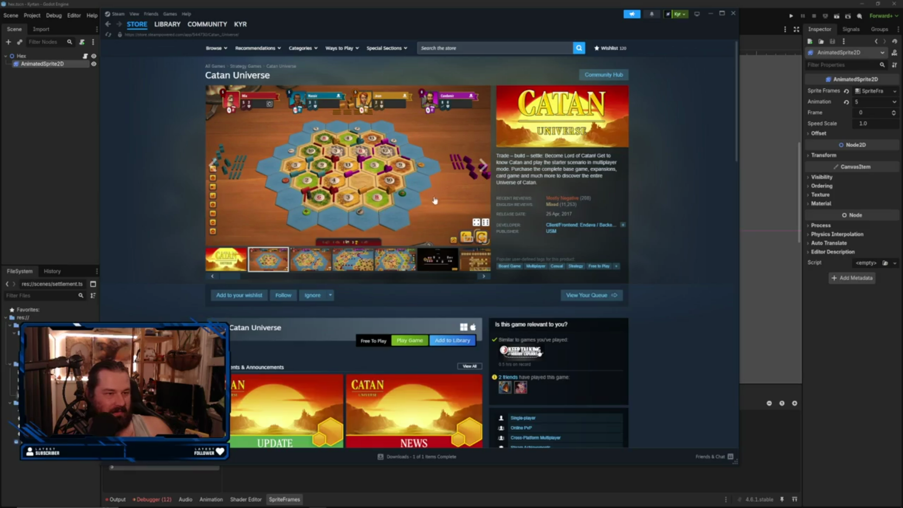
click(398, 198)
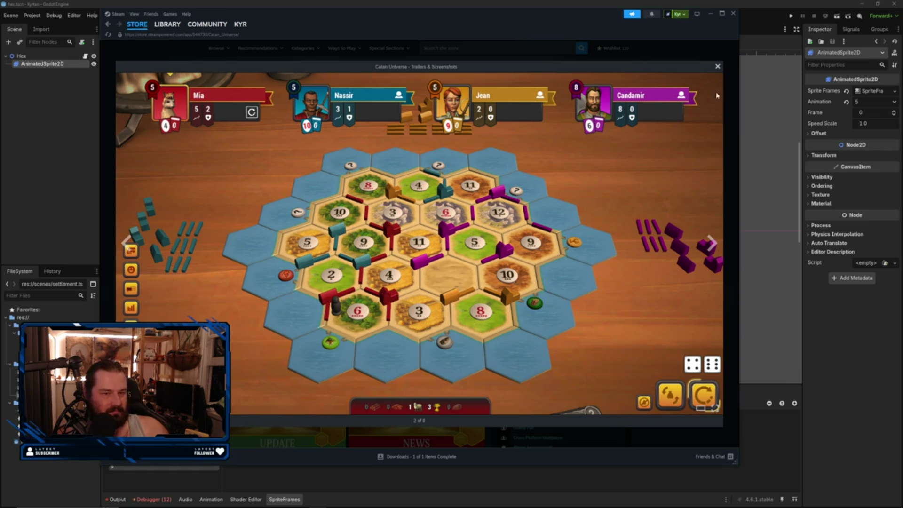
click(717, 68)
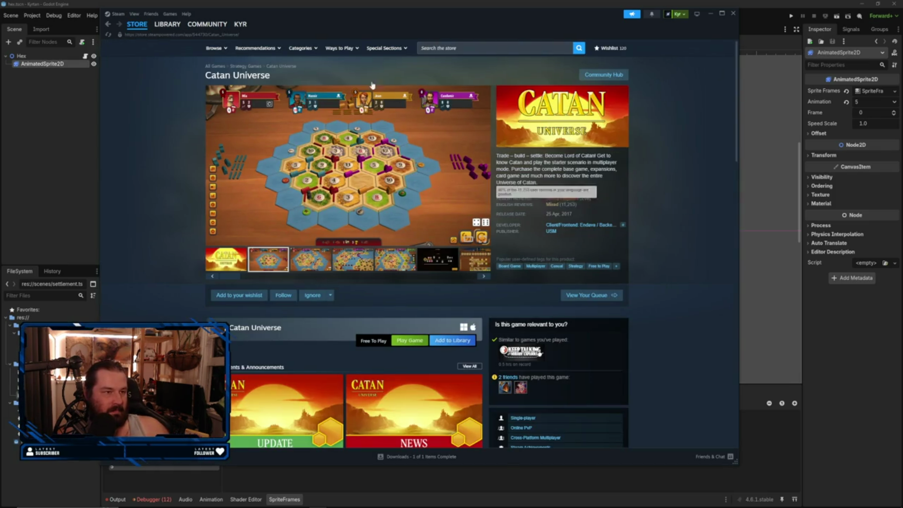
click(167, 24)
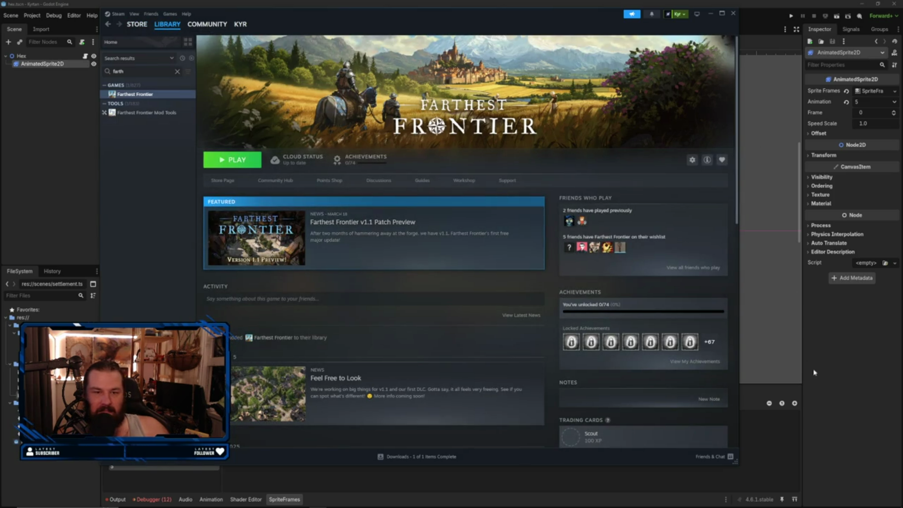
- Search the store for 'chi idle', open the CivIdle page and play its trailer enlarged
click(136, 24)
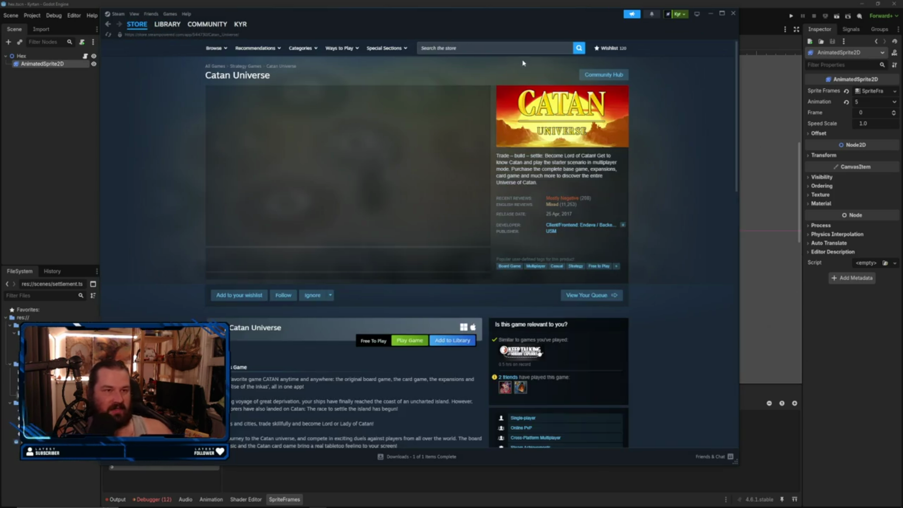
click(505, 48)
text(chi)
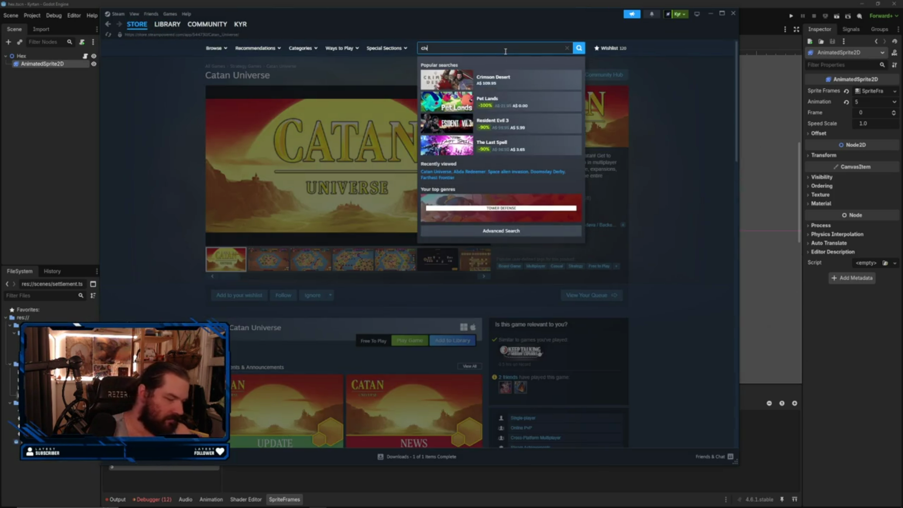
text( idle)
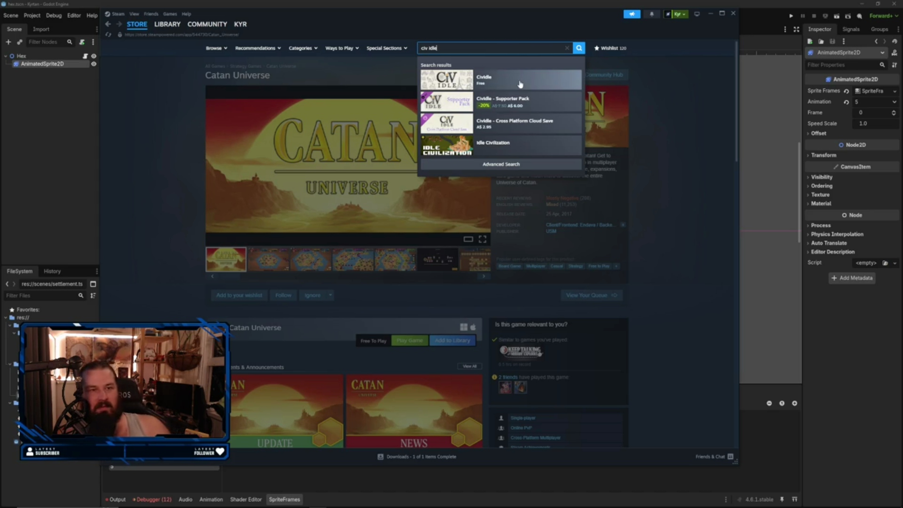
click(521, 84)
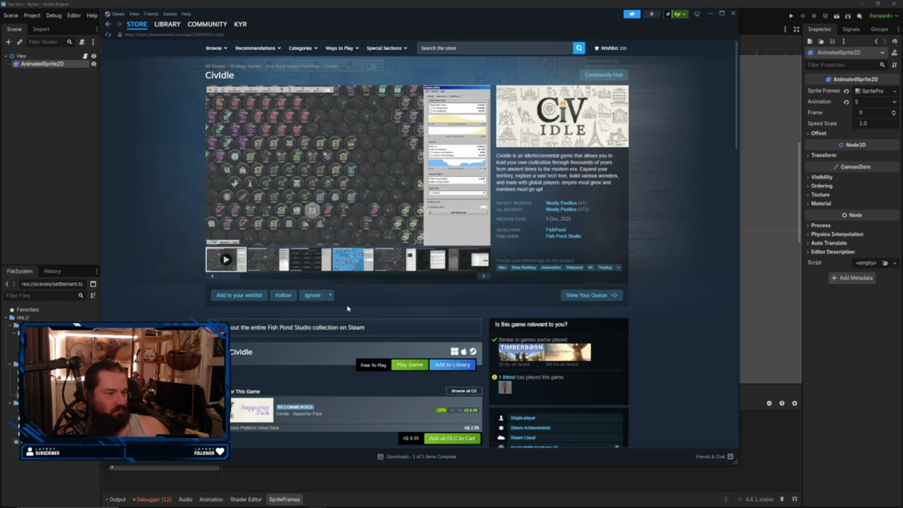
mouse_move(387, 187)
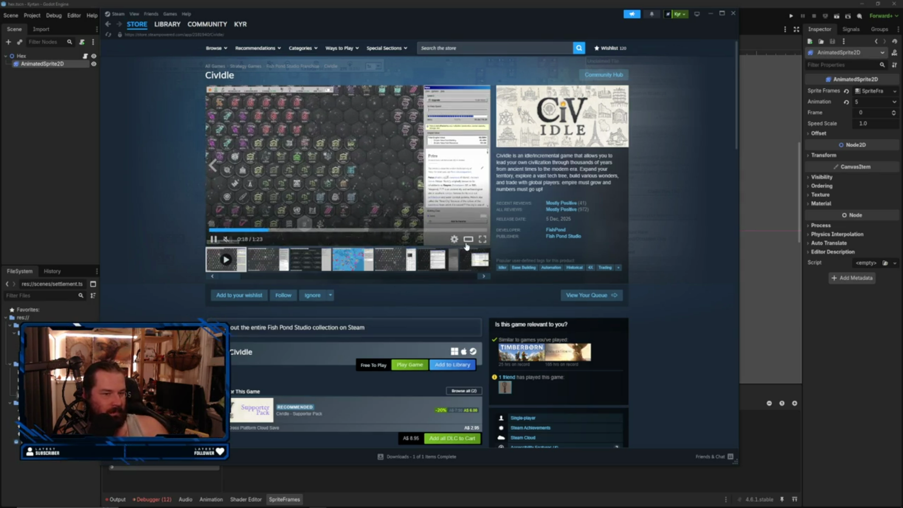
click(479, 239)
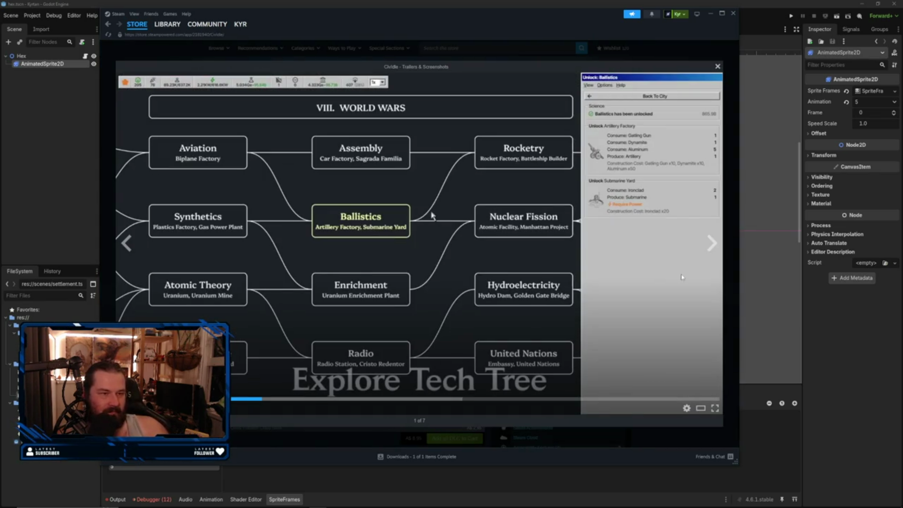
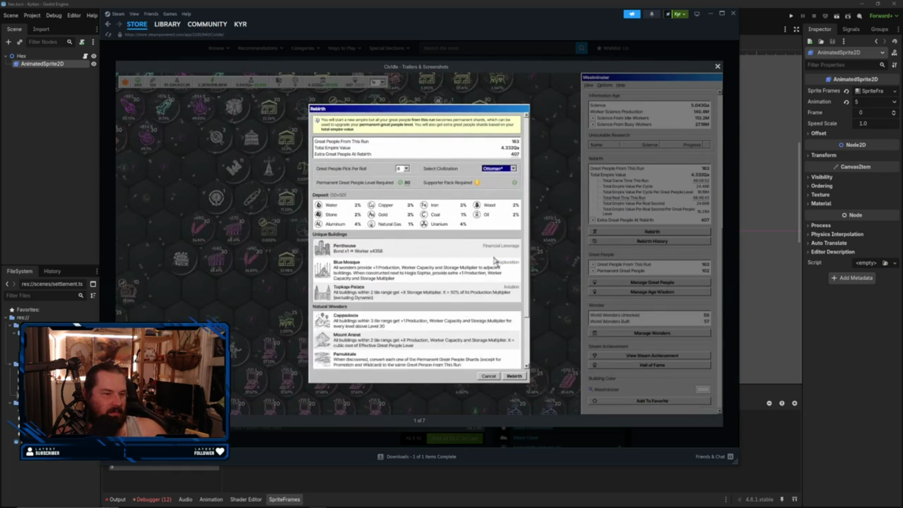
- Close the Cividle screenshot viewer, scroll down its store page, and return to Godot
click(717, 66)
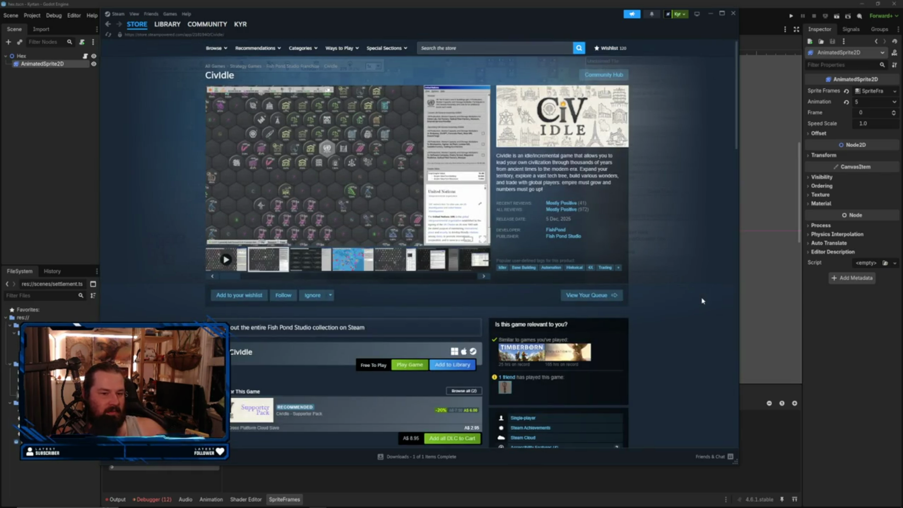
scroll(691, 303, down, 3)
scroll(686, 299, down, 3)
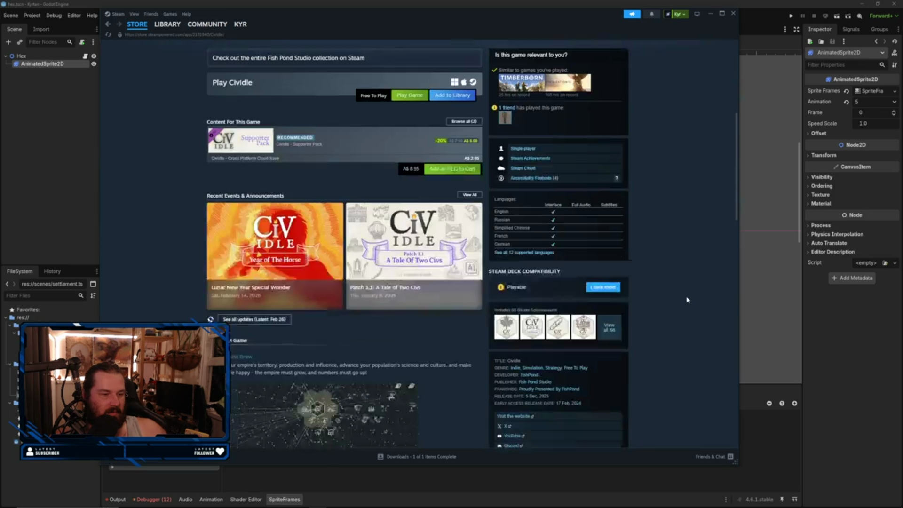
key(alt+Tab)
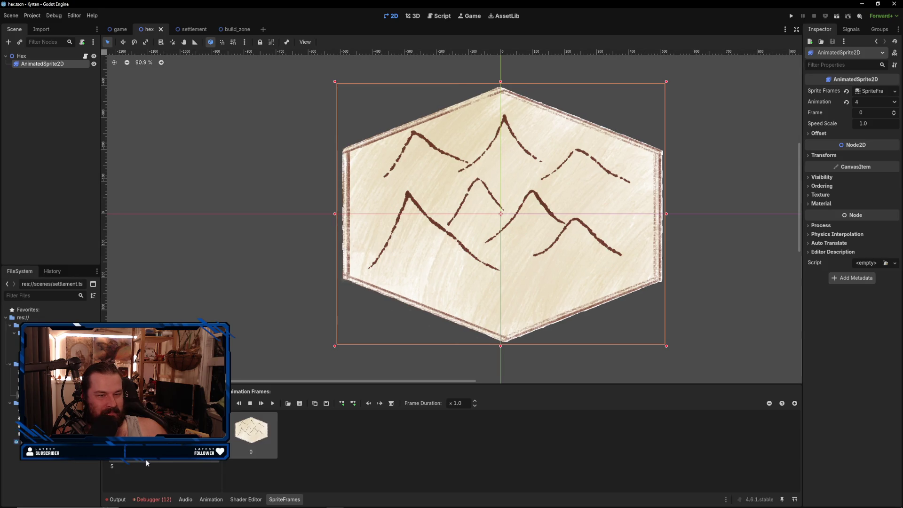
- Set the hex sprite's Animation to 1, the hatched tile, and run the project
click(113, 445)
click(113, 435)
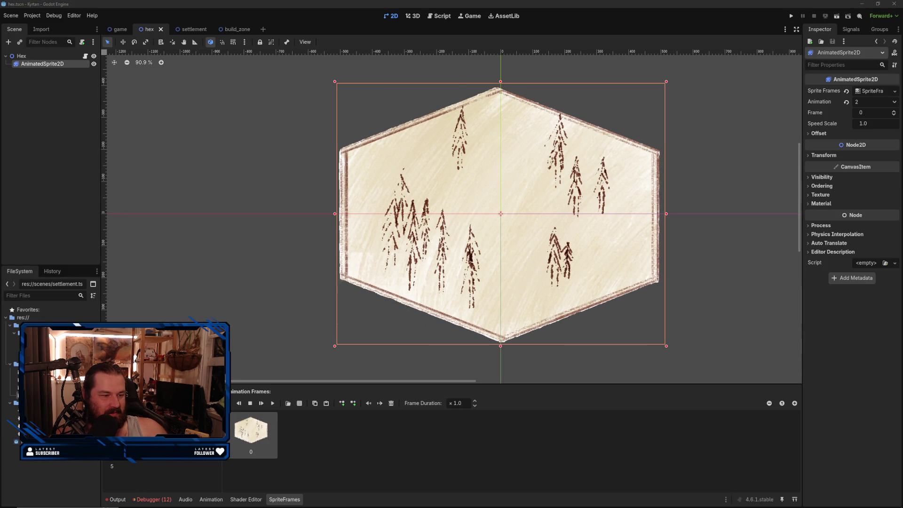
click(112, 415)
click(113, 425)
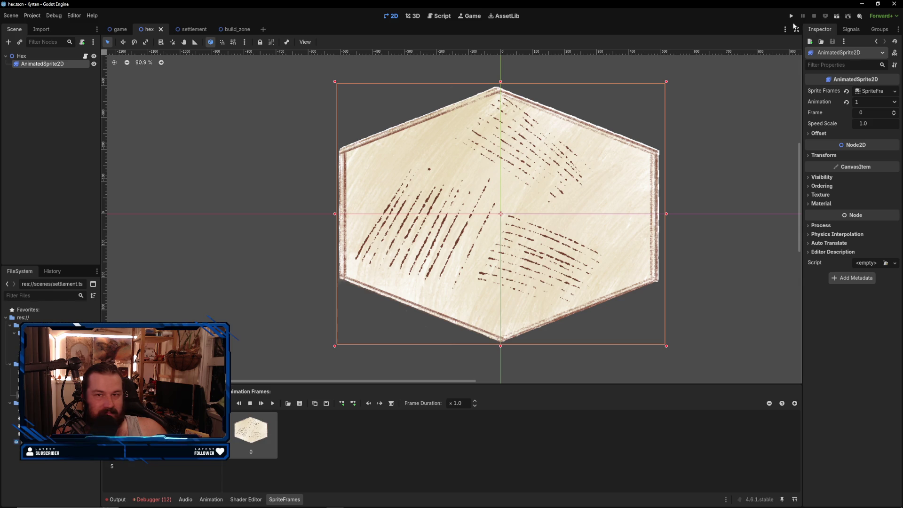
click(792, 16)
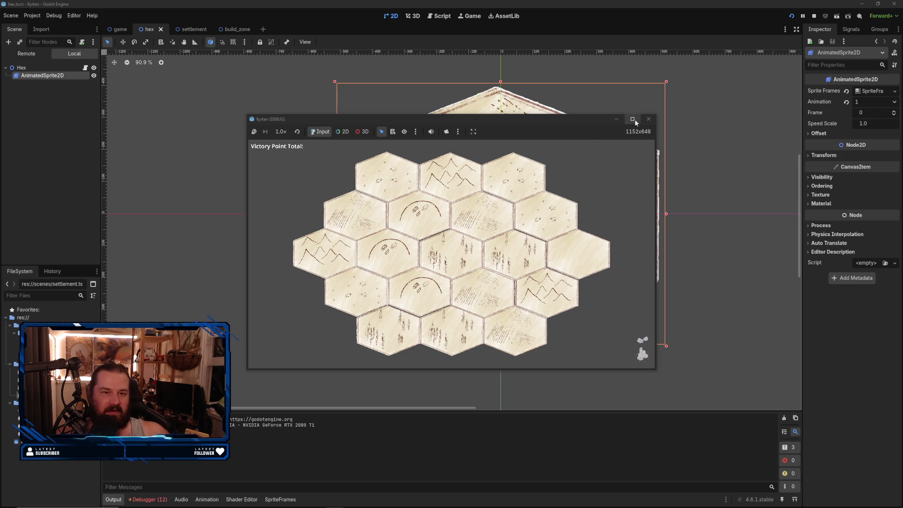
- Close the running game and launch it again from the editor
click(648, 119)
click(793, 16)
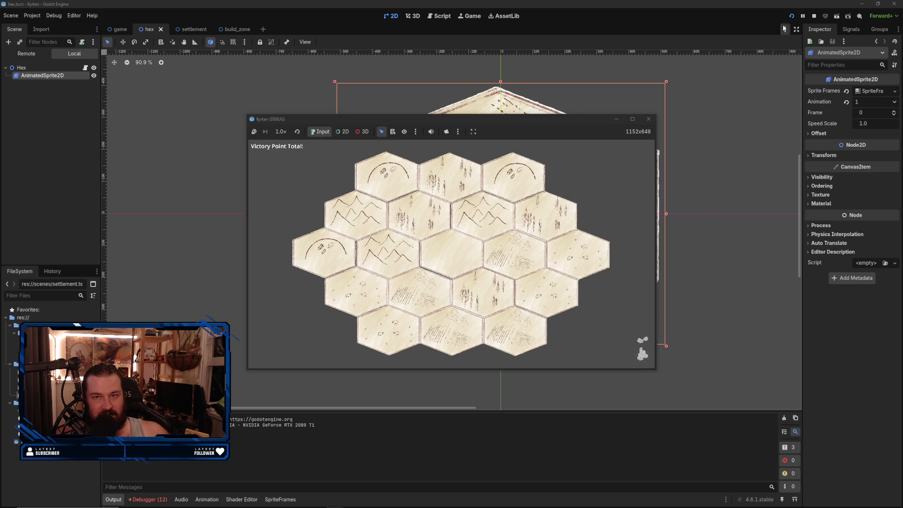
click(793, 16)
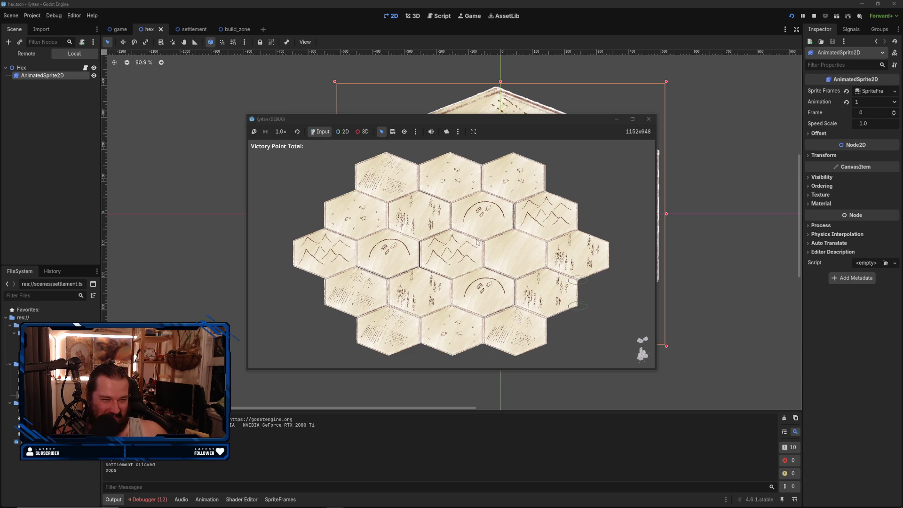
- Pick up a settlement, try dropping it on the map, then close the game
click(515, 309)
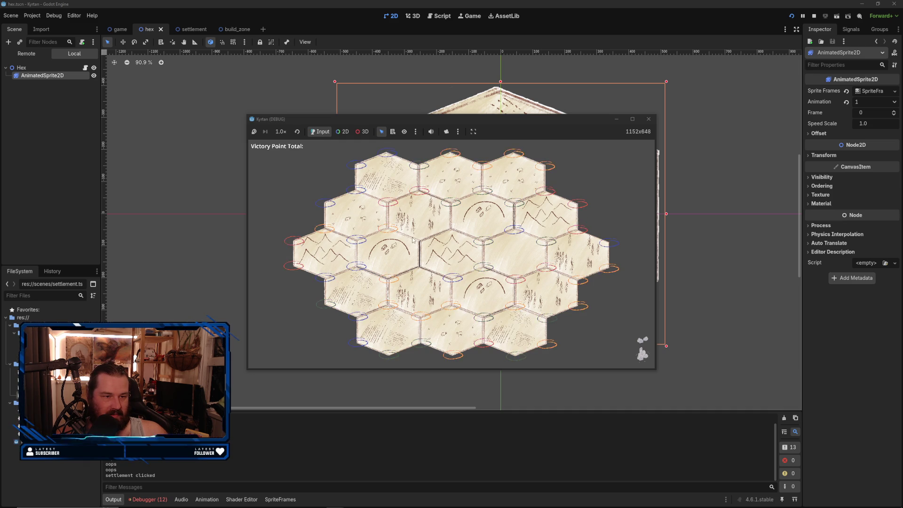
click(595, 338)
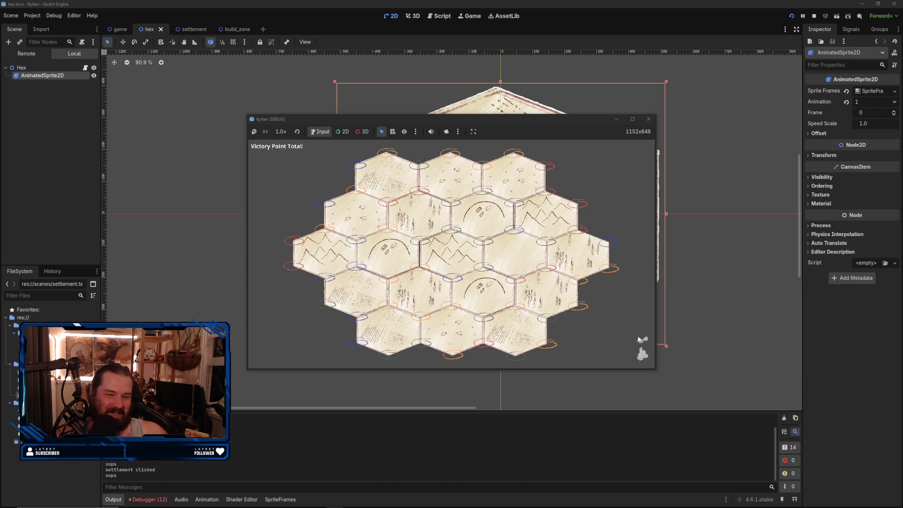
click(647, 120)
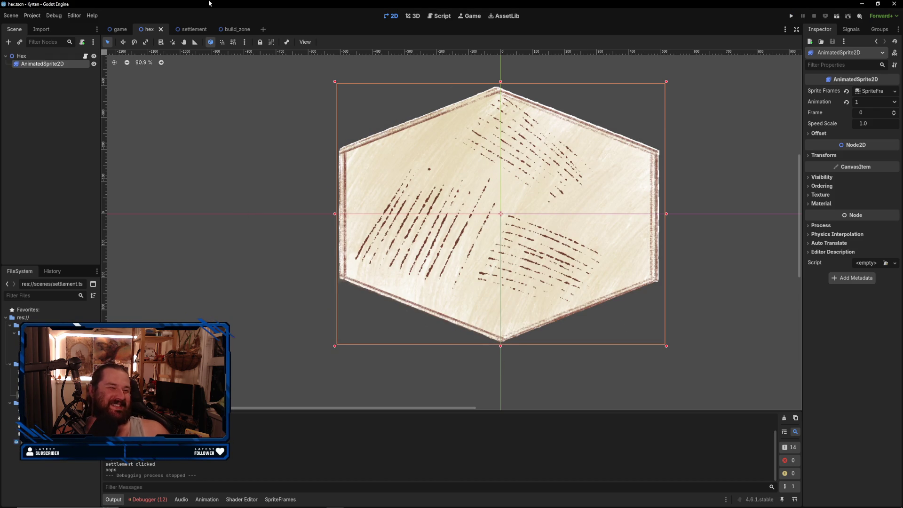
- Open the build_zone.gd script in the Script editor
click(197, 30)
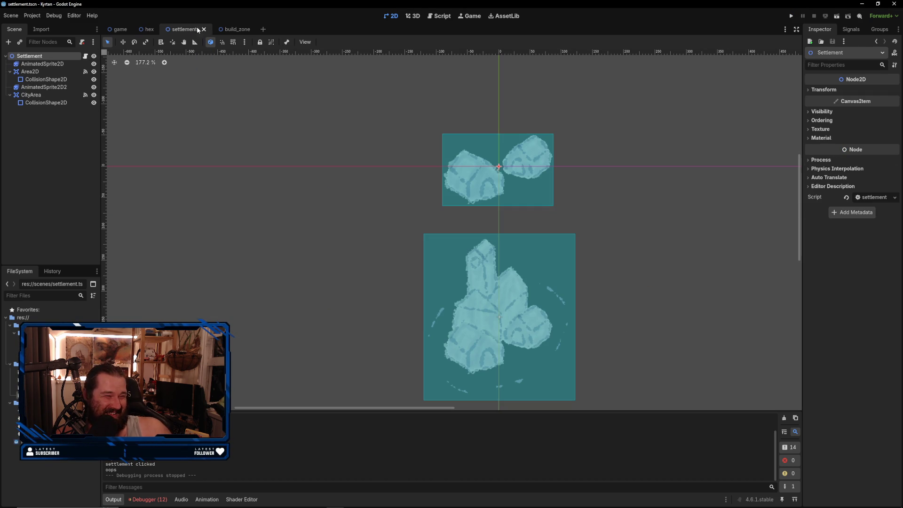
click(432, 17)
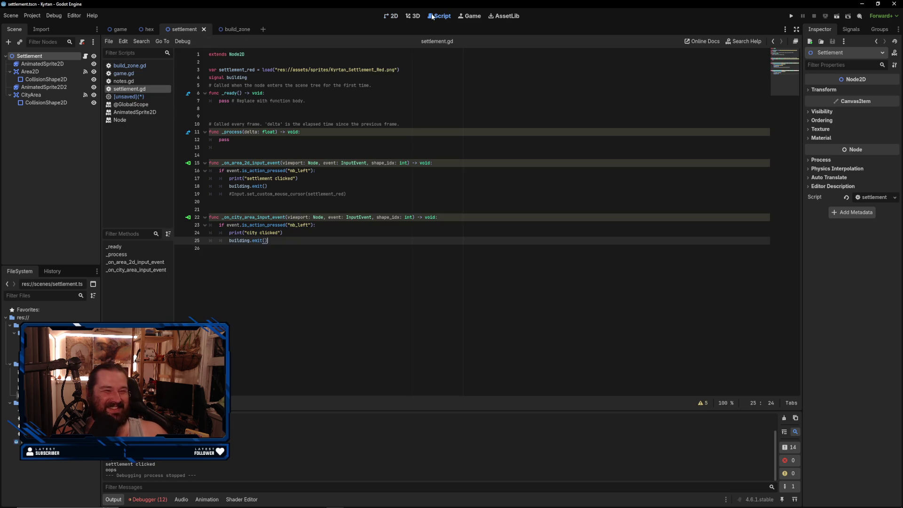
click(230, 31)
- Delete line 18's play("buildable") call and rerun the game to test it
click(337, 179)
click(338, 185)
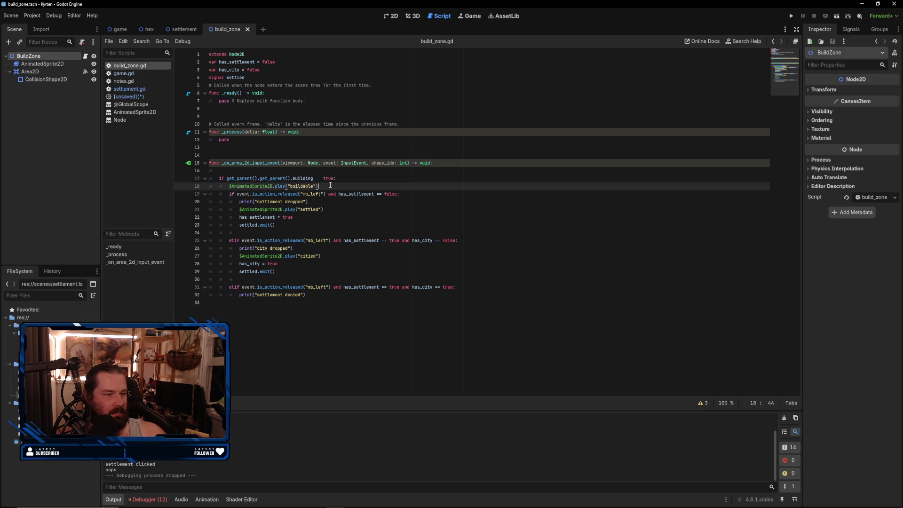
drag(327, 185, 230, 186)
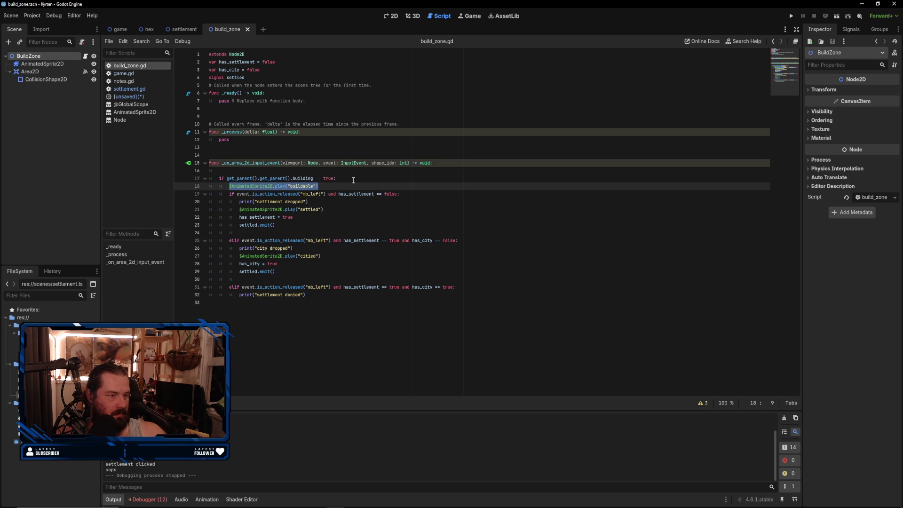
key(BackSpace)
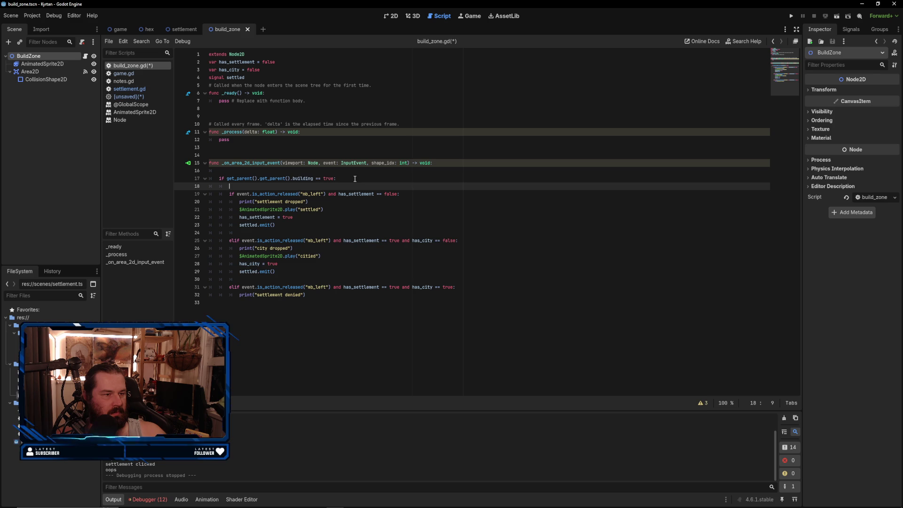
key(Delete)
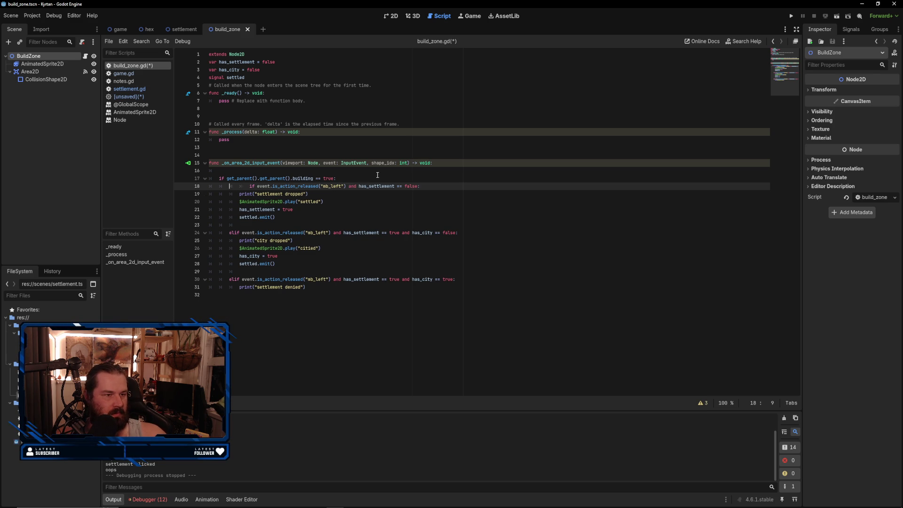
key(ctrl+z)
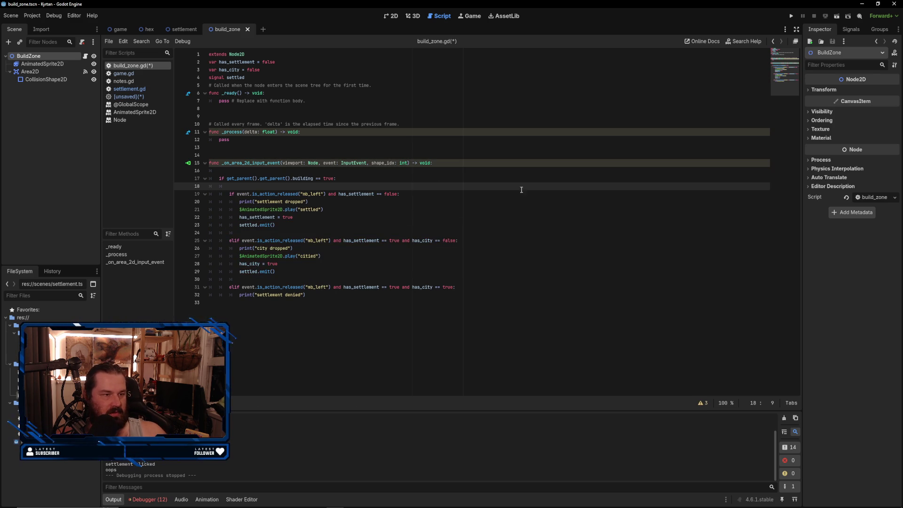
click(792, 15)
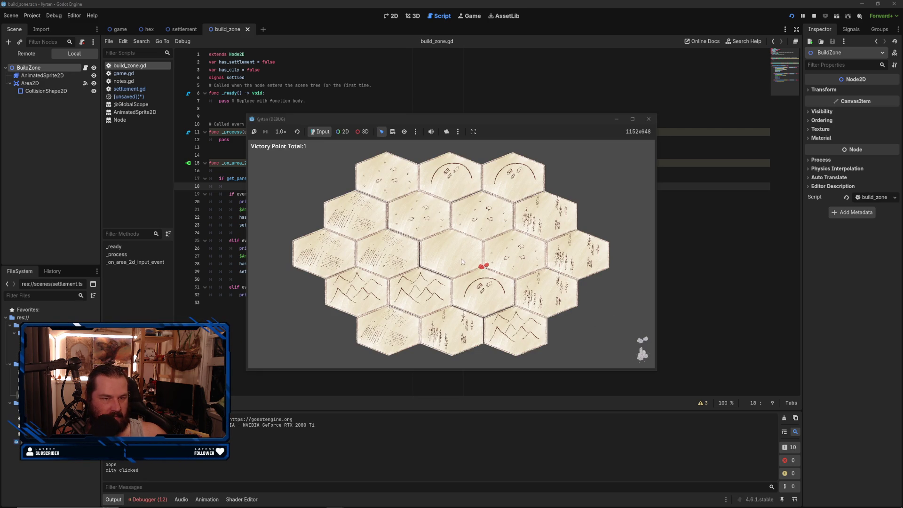
- Test picking a settlement and dropping it onto a hex, then close the game
click(485, 270)
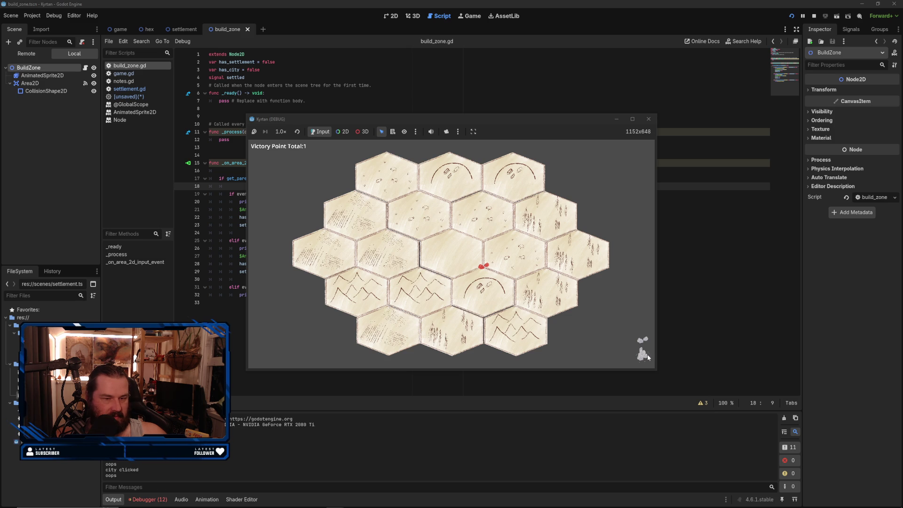
click(642, 339)
click(413, 284)
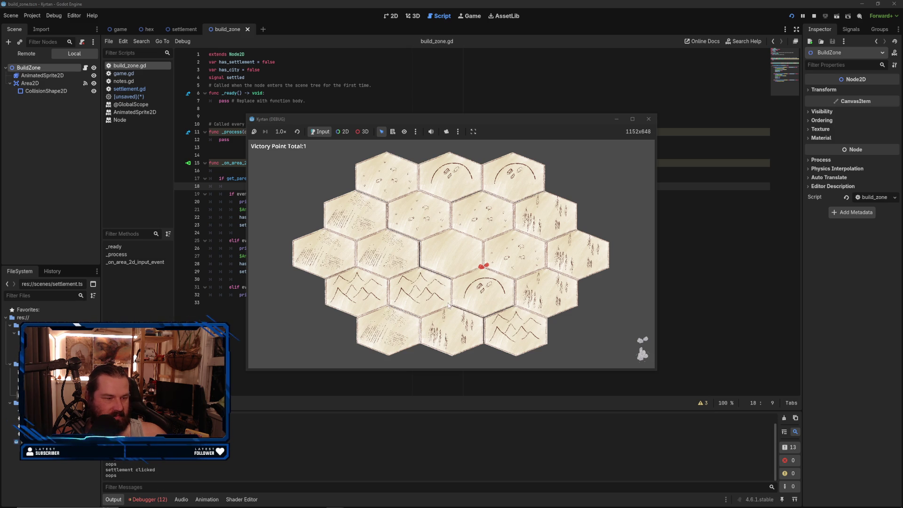
click(649, 118)
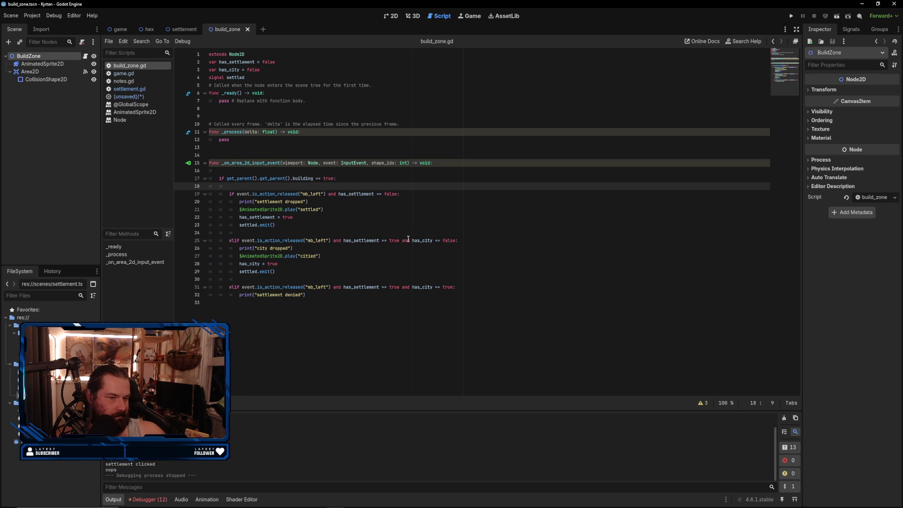
- Run the project, move the game window up and right, and test clicking a hex edge
click(791, 16)
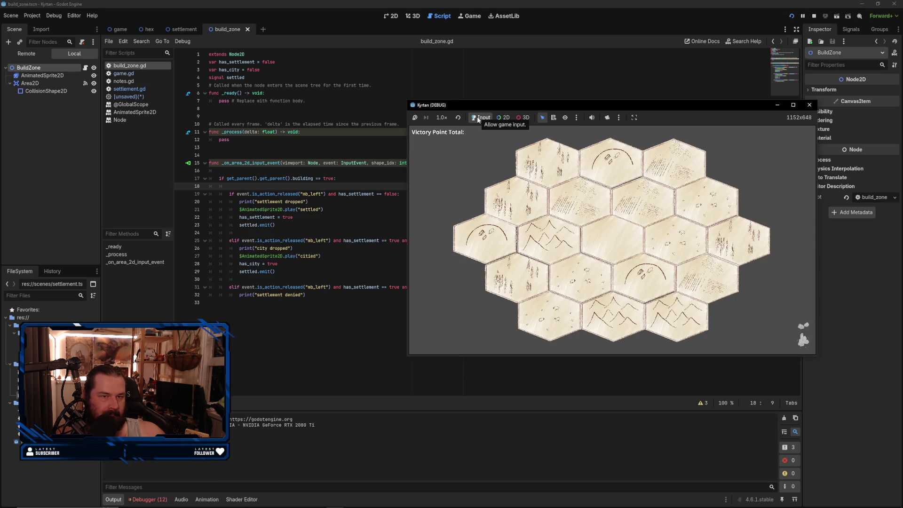
mouse_move(495, 121)
mouse_down()
mouse_move(560, 78)
mouse_move(551, 66)
mouse_up()
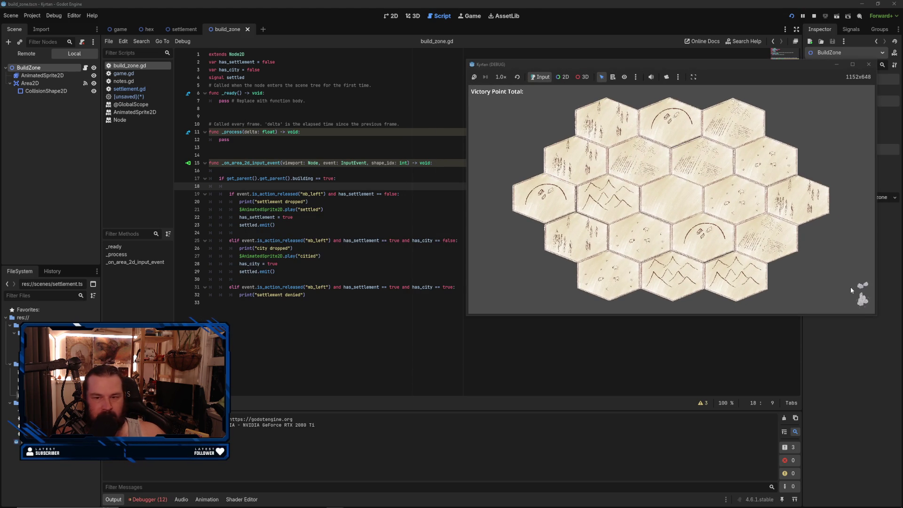
click(706, 188)
click(705, 188)
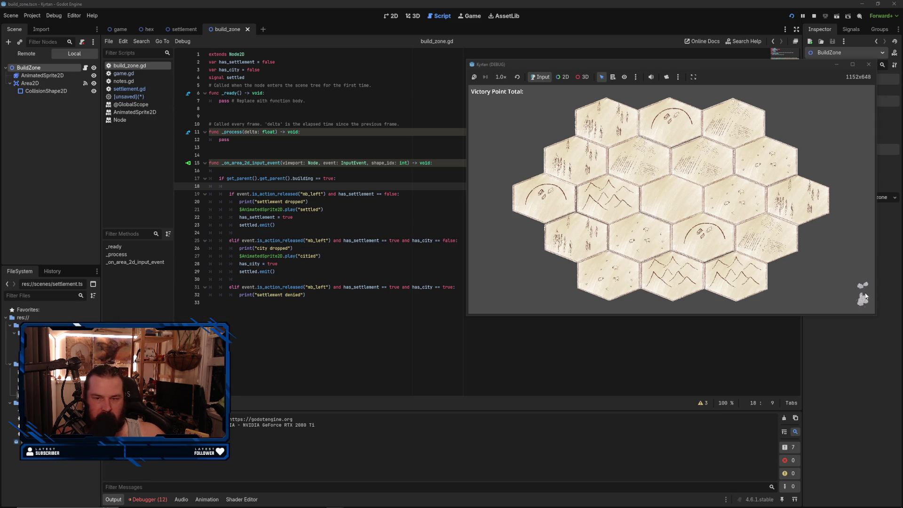
- Drop a red settlement onto the lower-right hex, stop the game, and go to script line 33
click(751, 235)
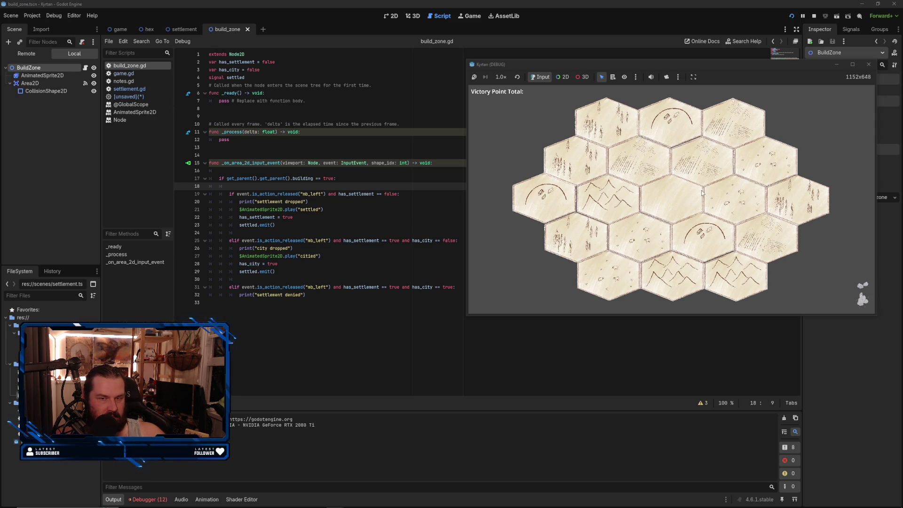
click(863, 285)
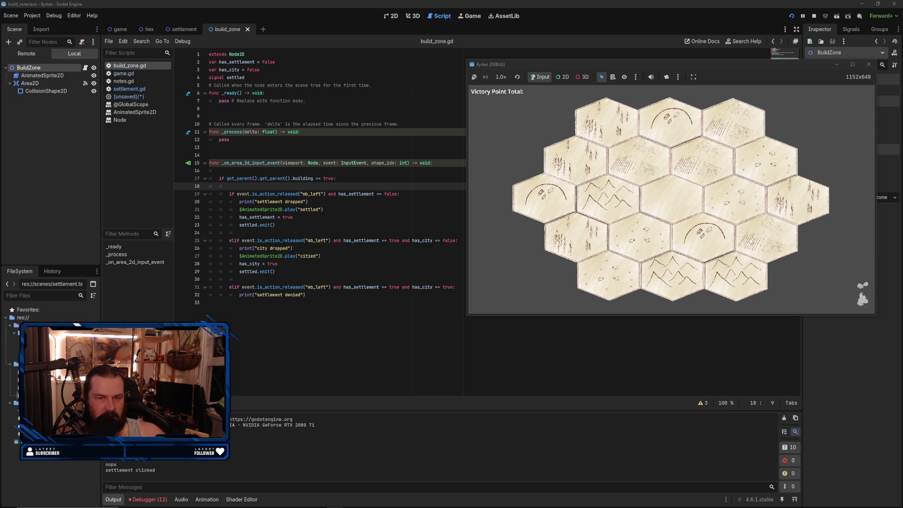
click(702, 213)
drag(862, 285, 766, 262)
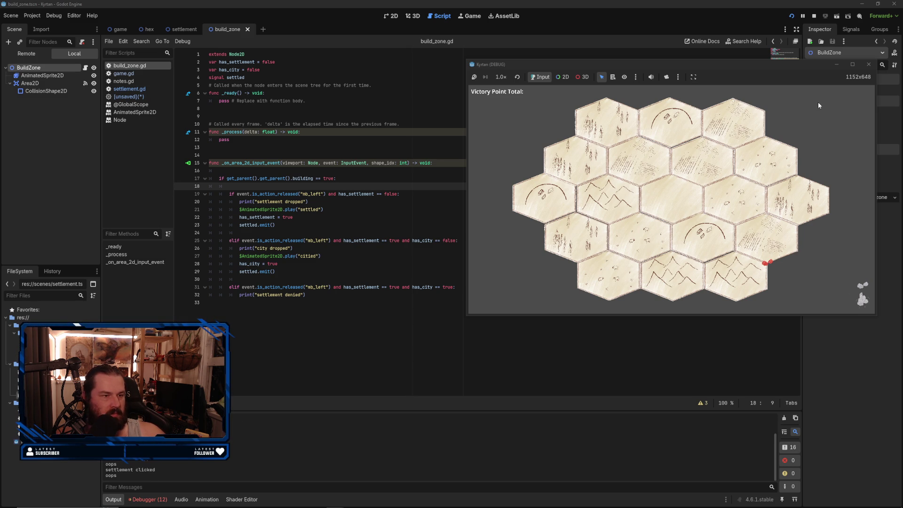
click(869, 64)
click(437, 327)
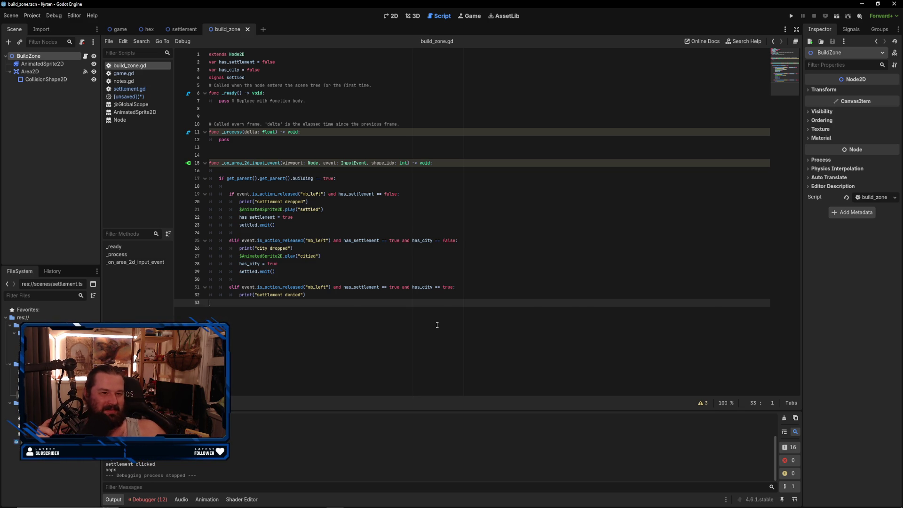
- Switch to Steam, search the store for 'jogwar', and open the Jogward page
key(alt+Tab)
scroll(423, 276, up, 5)
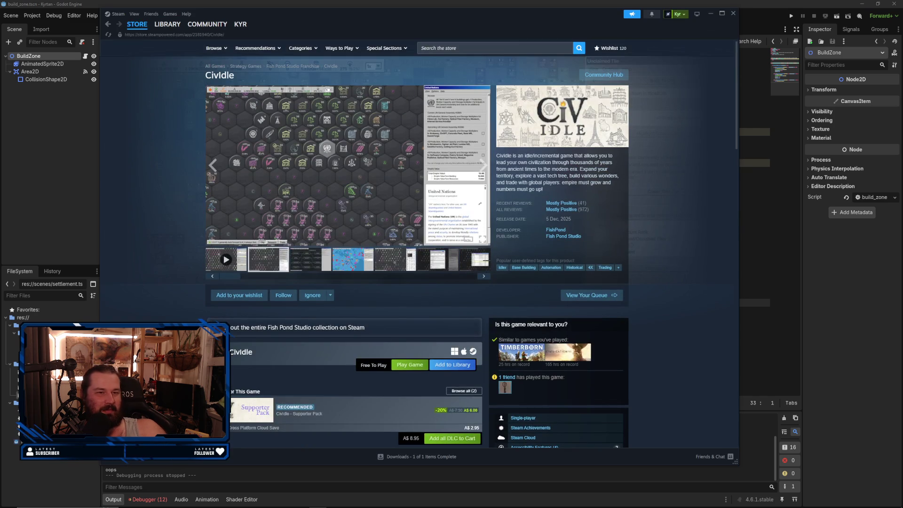
click(461, 47)
text(jogw)
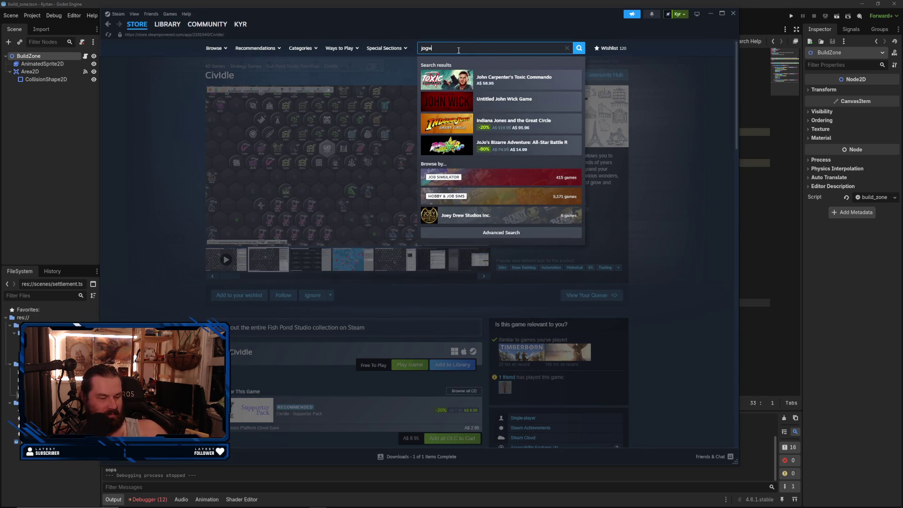
text(ar)
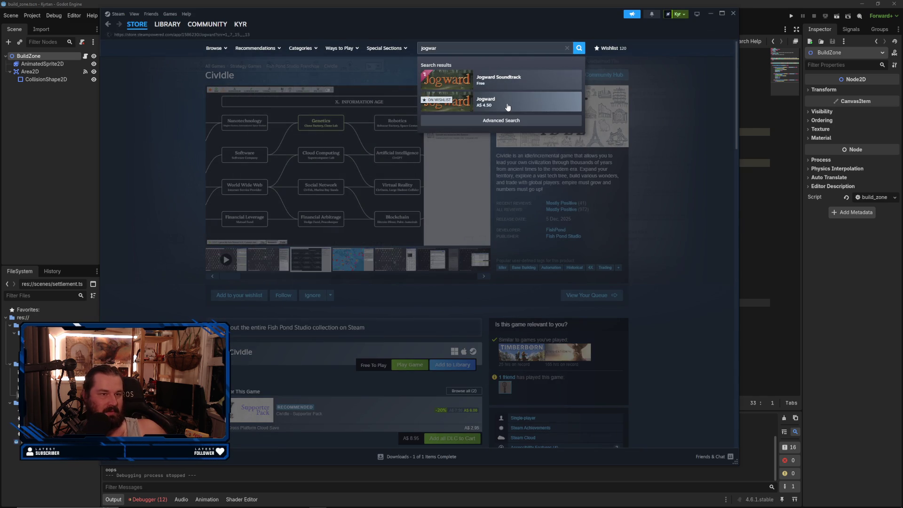
click(507, 106)
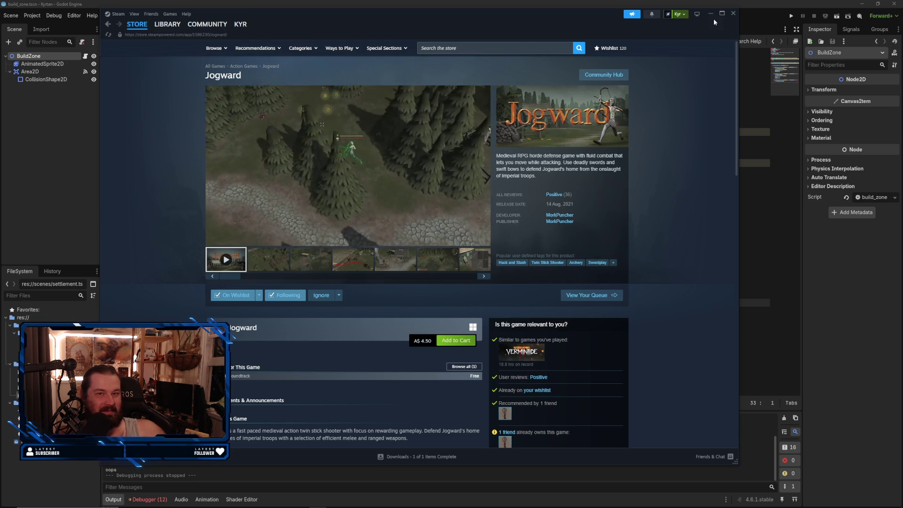
- Close the Steam window and bring it back from the Start menu
click(732, 13)
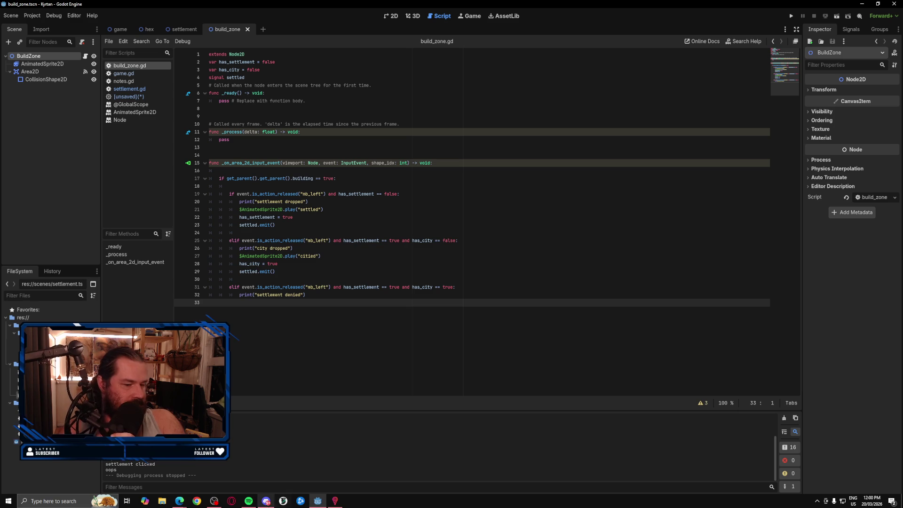
click(8, 501)
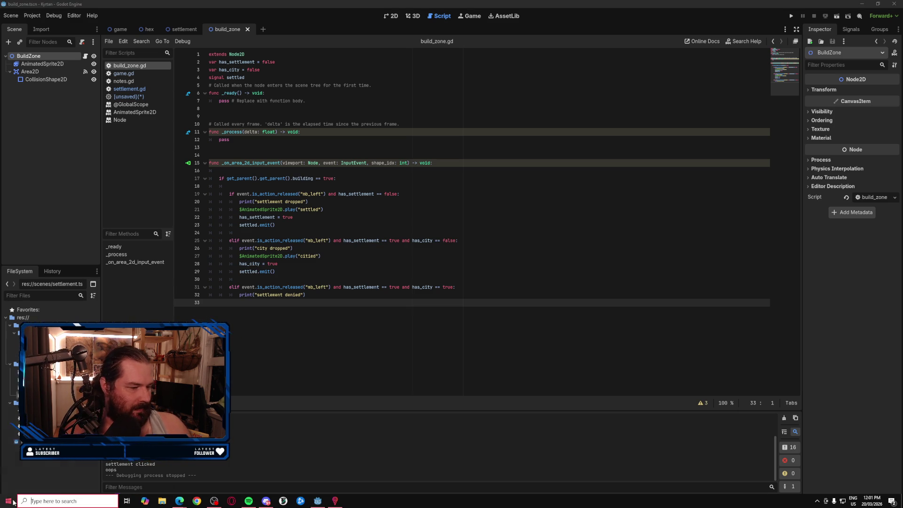
click(282, 501)
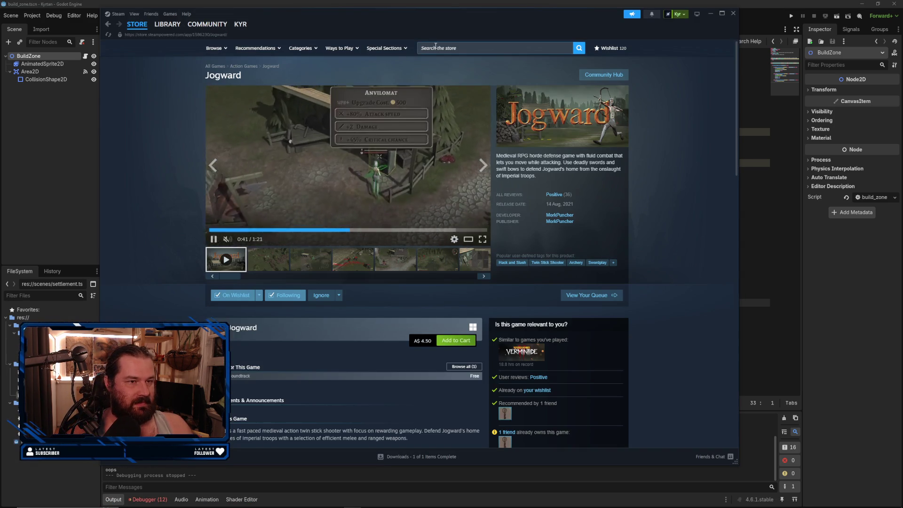
- Search the store to open Timberborn's page, then go to the game library
click(429, 49)
text(mber)
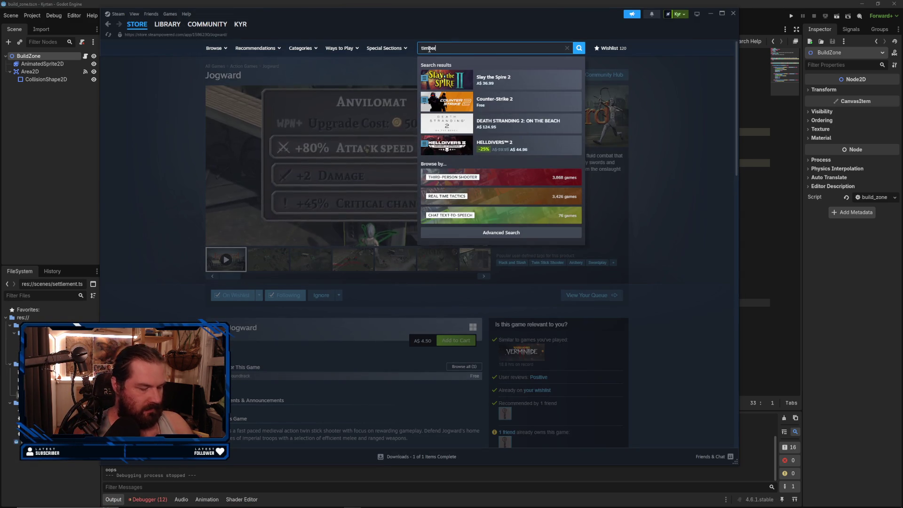
text(born)
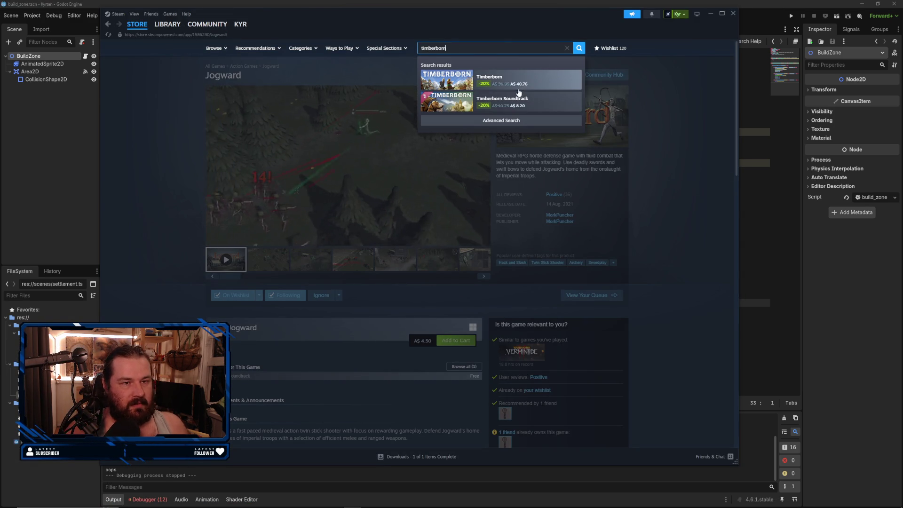
click(518, 90)
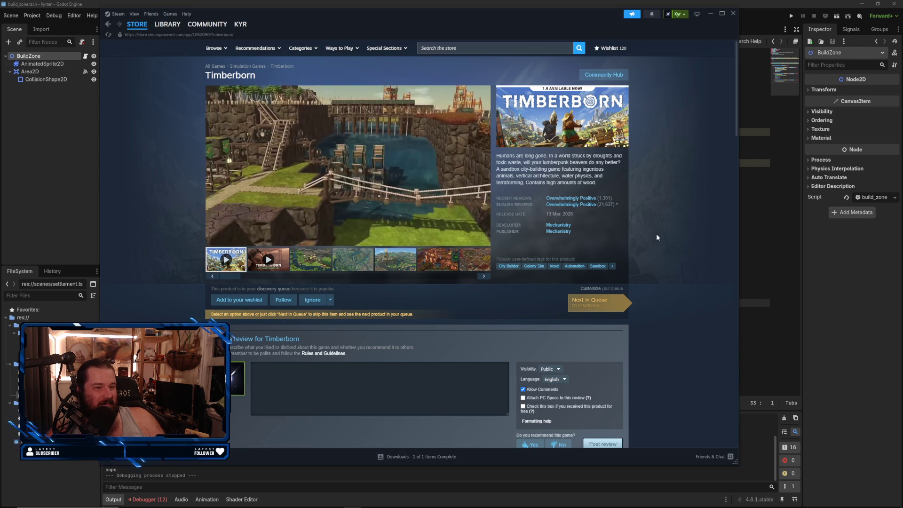
mouse_move(599, 207)
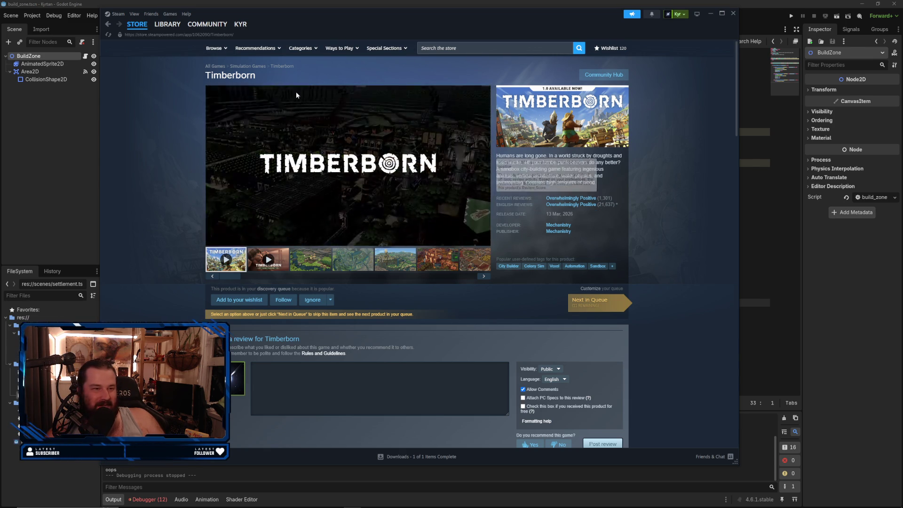
click(166, 24)
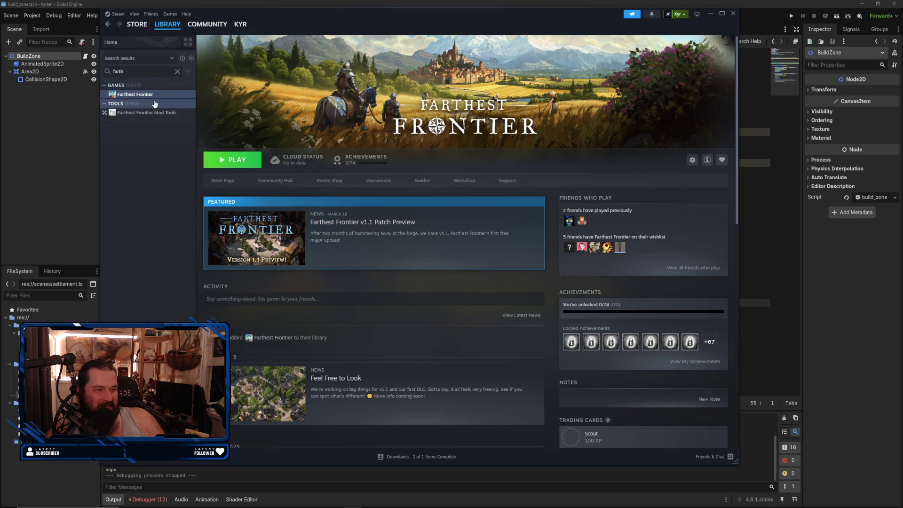
- Clear the library search and select Timberborn from the game list
click(177, 72)
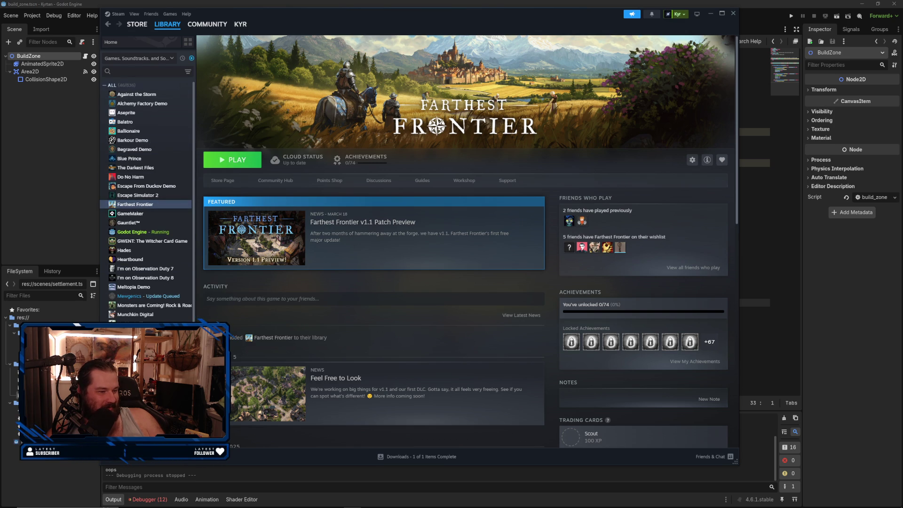
scroll(146, 212, down, 3)
click(141, 369)
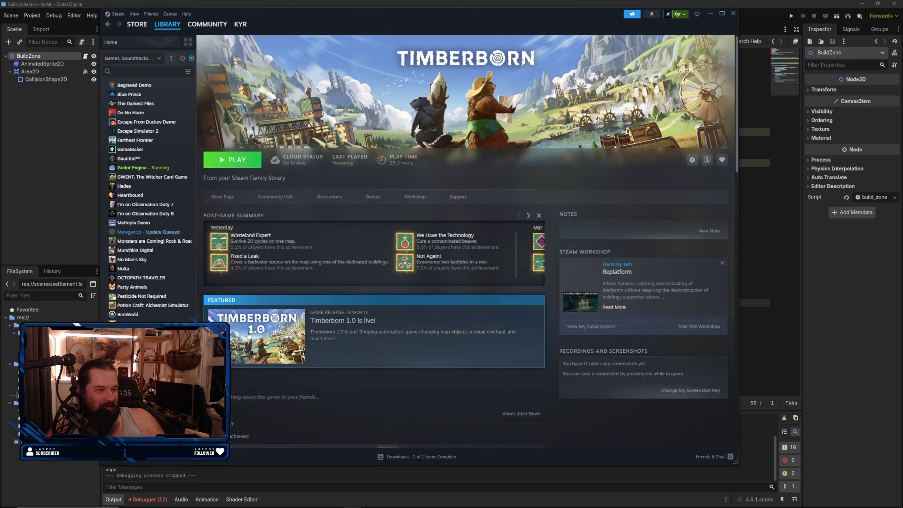